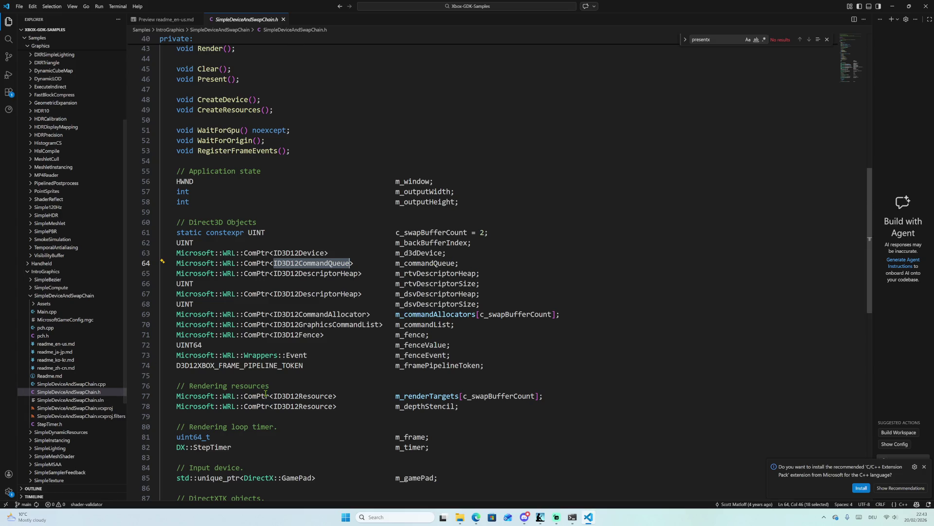
Mark the DirectX::GraphicsMemory type on line 88, then open SimpleDeviceAndSwapChain.cpp.
{"action": "scroll", "coordinate": [276, 377], "scroll_direction": "down", "scroll_amount": 4}
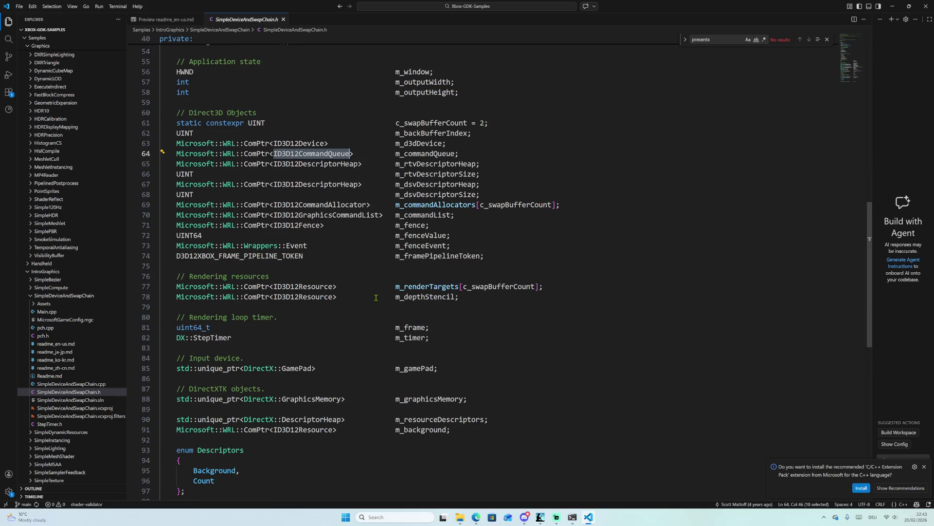
{"action": "scroll", "coordinate": [380, 301], "scroll_direction": "down", "scroll_amount": 3}
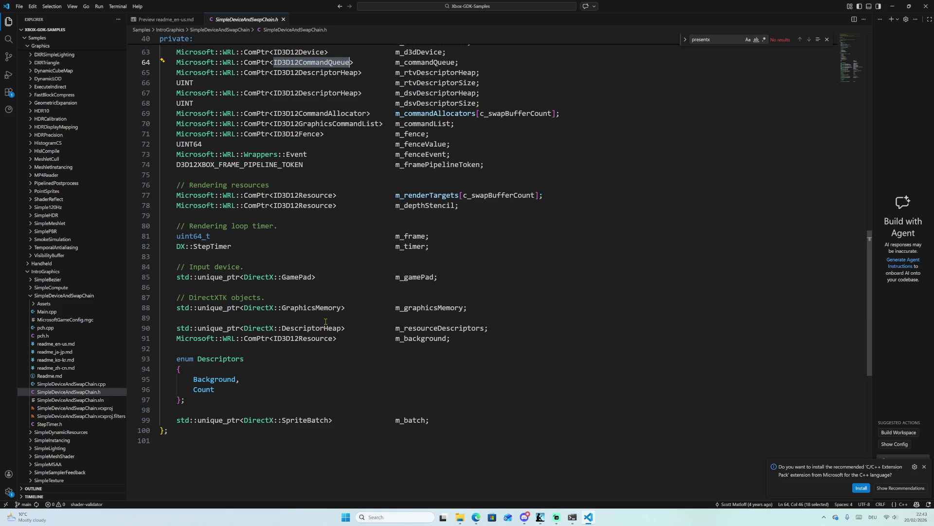
{"action": "left_click_drag", "start_coordinate": [242, 308], "coordinate": [340, 307]}
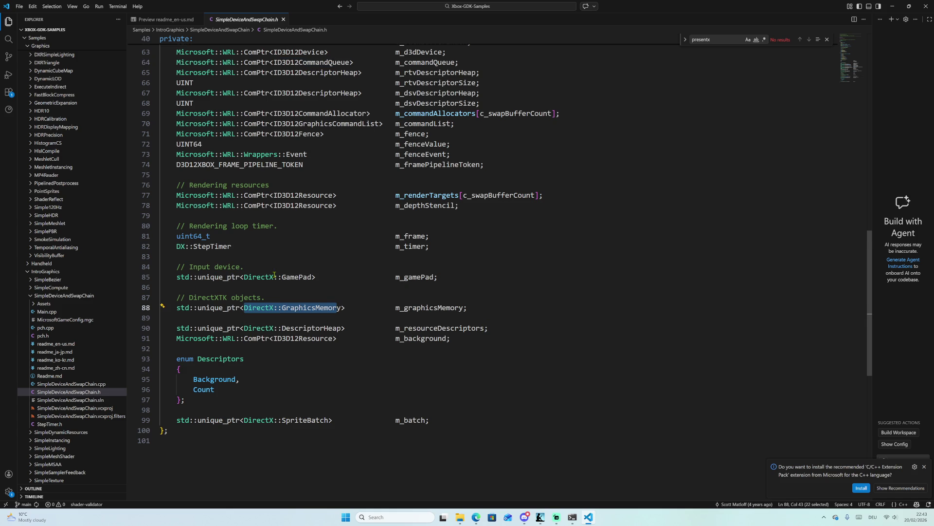
{"action": "left_click", "coordinate": [72, 384]}
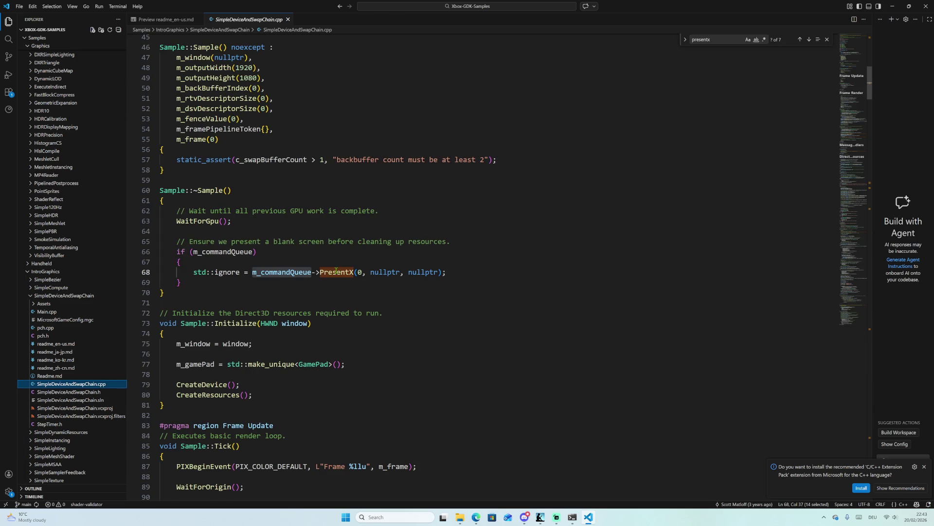
Bring up and dismiss the PresentX context menu and command palette several times.
{"action": "right_click", "coordinate": [336, 272]}
{"action": "left_click", "coordinate": [333, 272]}
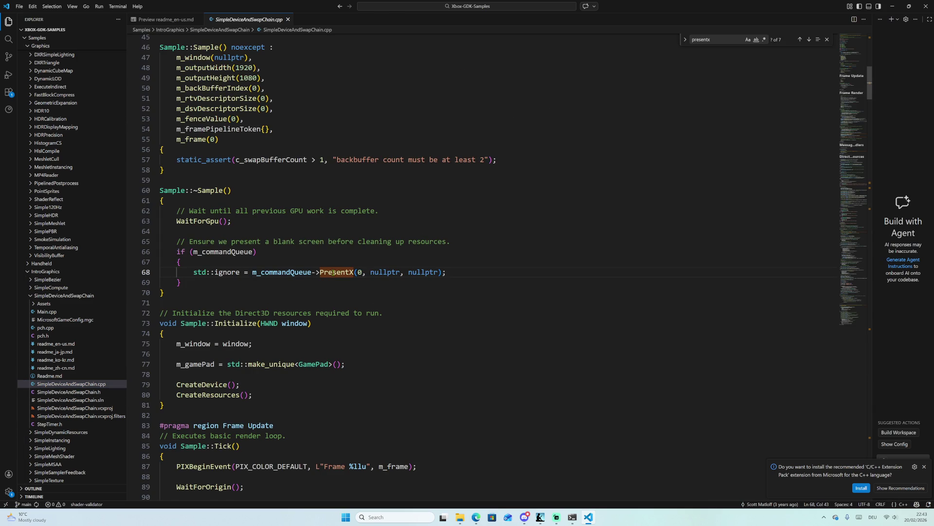
{"action": "right_click", "coordinate": [337, 271]}
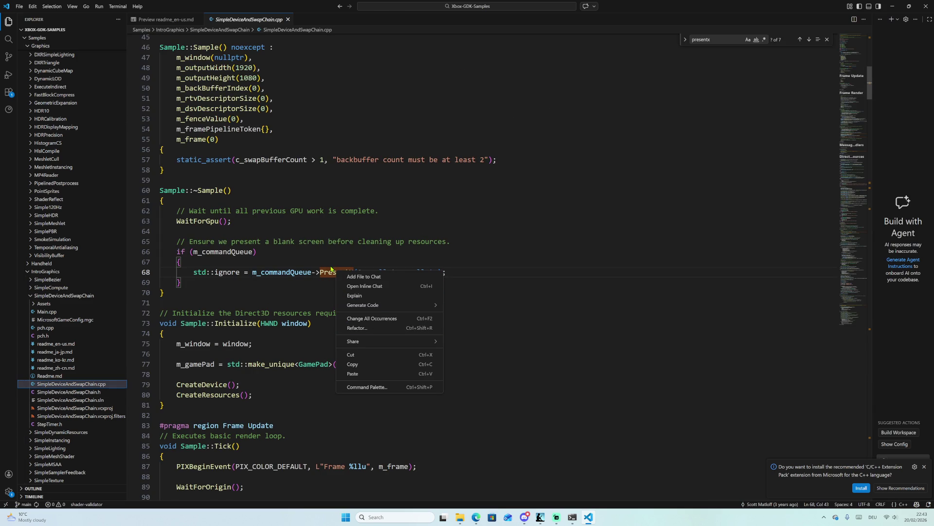
{"action": "key", "text": "ctrl+shift+p"}
{"action": "left_click", "coordinate": [333, 272]}
{"action": "key", "text": "ctrl+shift+p"}
{"action": "left_click", "coordinate": [333, 272]}
{"action": "key", "text": "ctrl+shift+p"}
{"action": "left_click", "coordinate": [333, 272]}
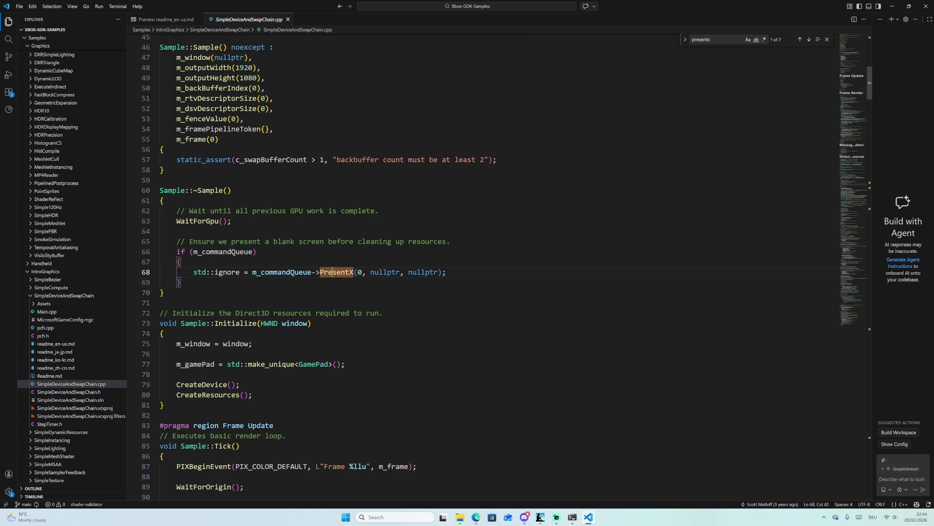
Have the AI assistant explain the PresentX call, then close the chat panel.
{"action": "right_click", "coordinate": [342, 273]}
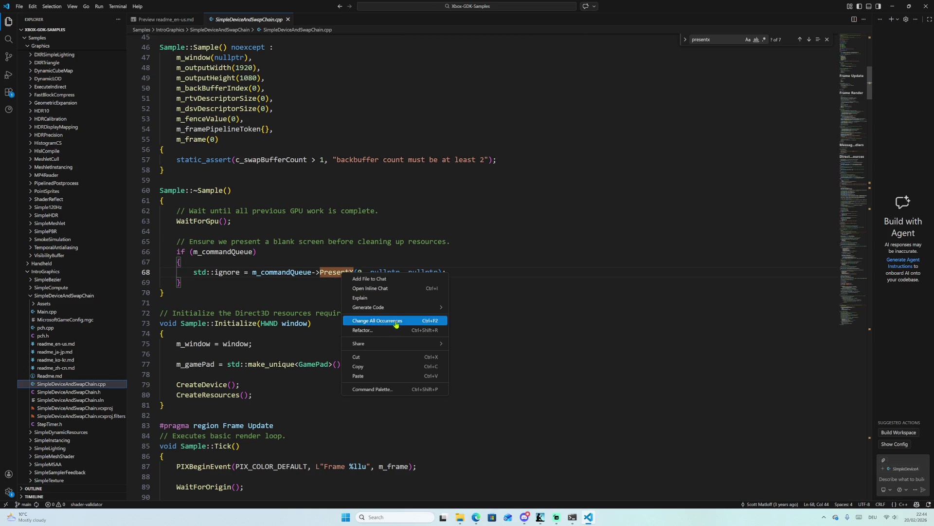
{"action": "left_click", "coordinate": [406, 299]}
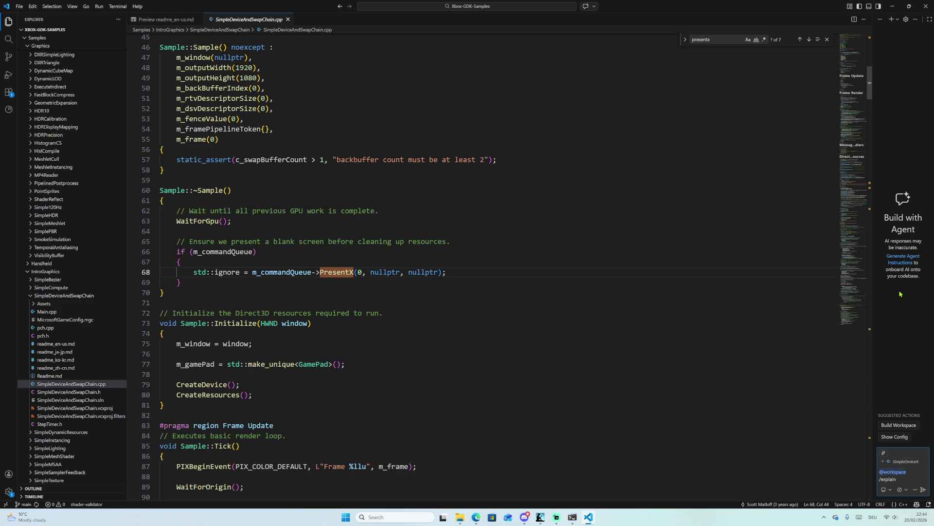
{"action": "left_click", "coordinate": [916, 20]}
{"action": "left_click", "coordinate": [886, 103]}
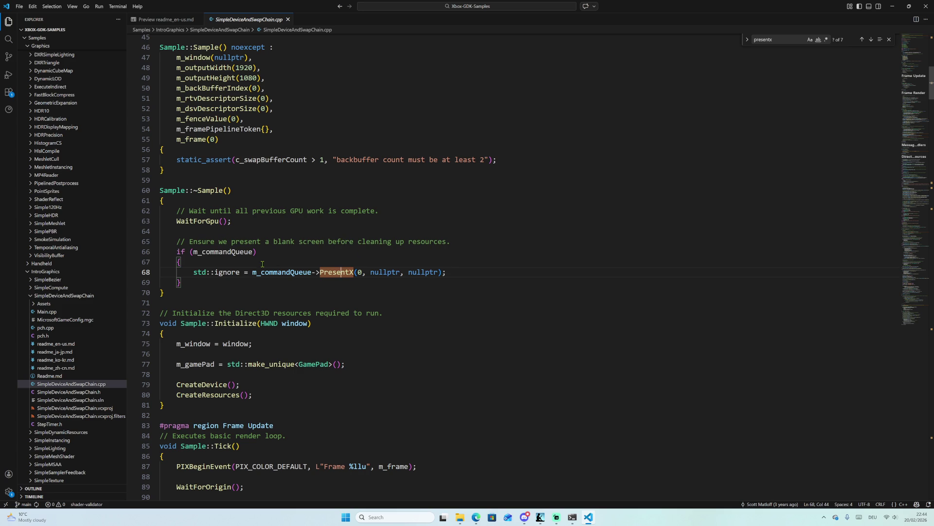
{"action": "left_click_drag", "start_coordinate": [206, 272], "coordinate": [447, 272]}
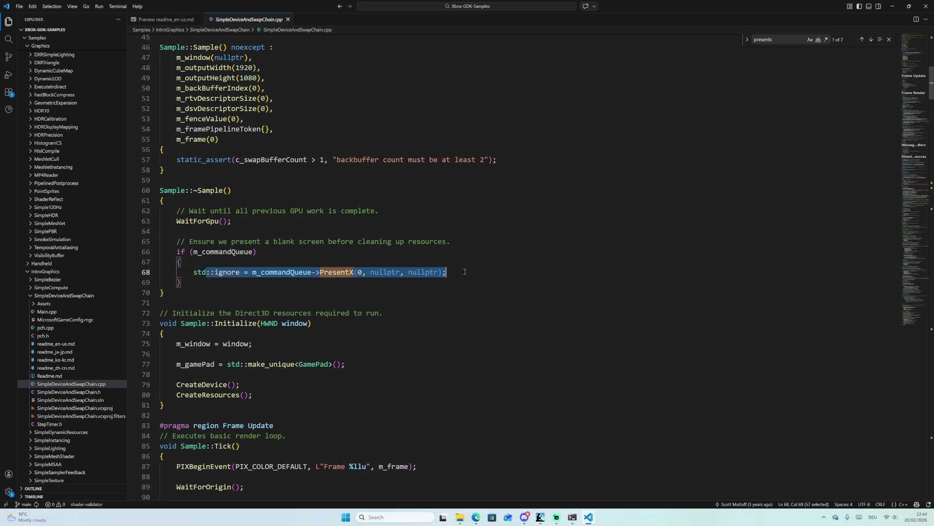
{"action": "scroll", "coordinate": [413, 270], "scroll_direction": "down", "scroll_amount": 3}
{"action": "scroll", "coordinate": [404, 264], "scroll_direction": "down", "scroll_amount": 9}
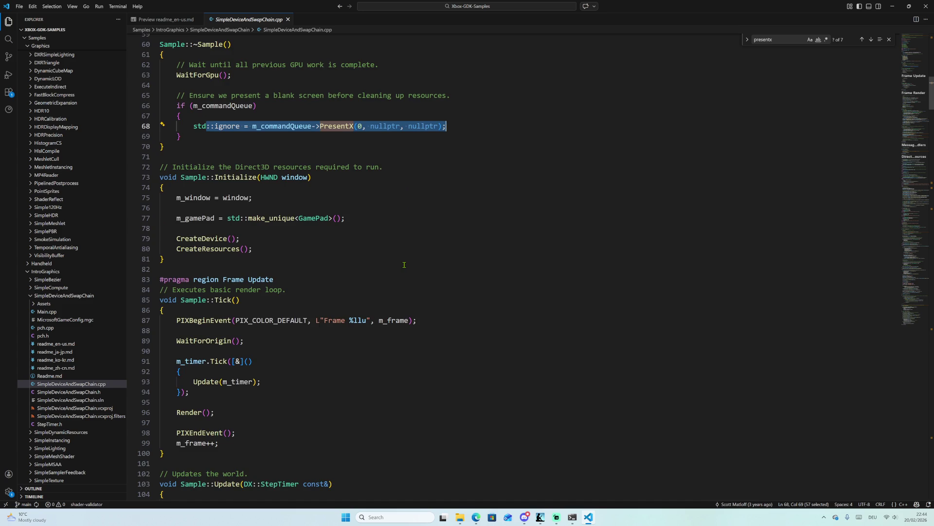
{"action": "scroll", "coordinate": [404, 265], "scroll_direction": "down", "scroll_amount": 7}
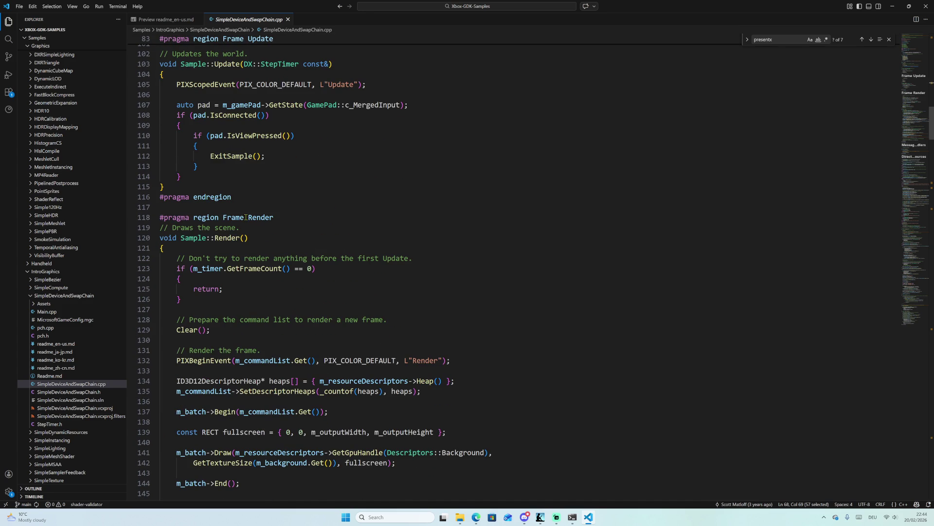
{"action": "mouse_move", "coordinate": [223, 269]}
{"action": "left_mouse_down"}
{"action": "mouse_move", "coordinate": [181, 279]}
{"action": "mouse_move", "coordinate": [345, 287]}
{"action": "left_mouse_up"}
{"action": "scroll", "coordinate": [228, 341], "scroll_direction": "down", "scroll_amount": 2}
{"action": "scroll", "coordinate": [296, 297], "scroll_direction": "down", "scroll_amount": 2}
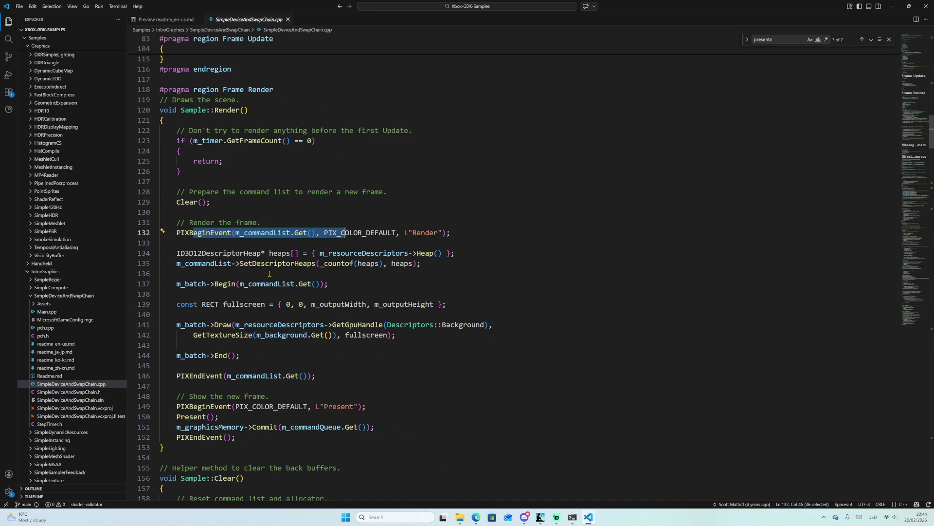
{"action": "left_click_drag", "start_coordinate": [231, 263], "coordinate": [436, 263]}
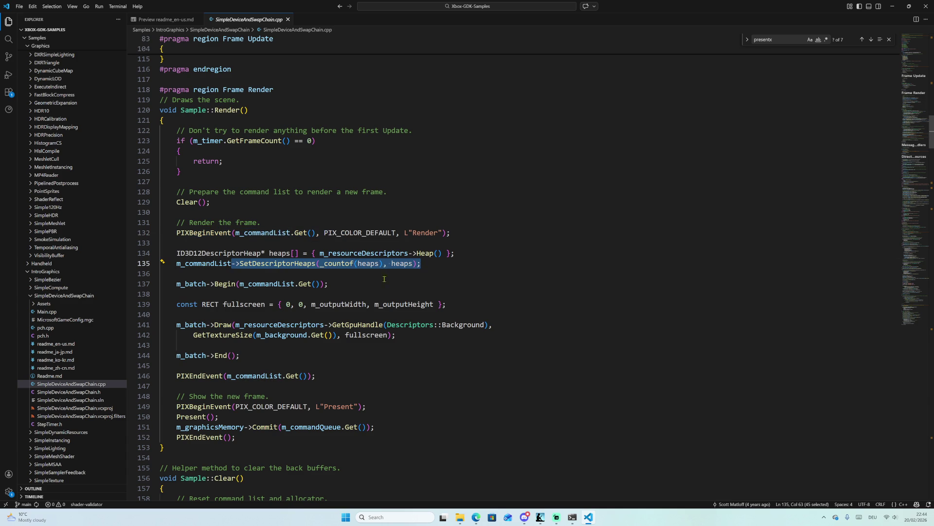
{"action": "scroll", "coordinate": [384, 278], "scroll_direction": "down", "scroll_amount": 3}
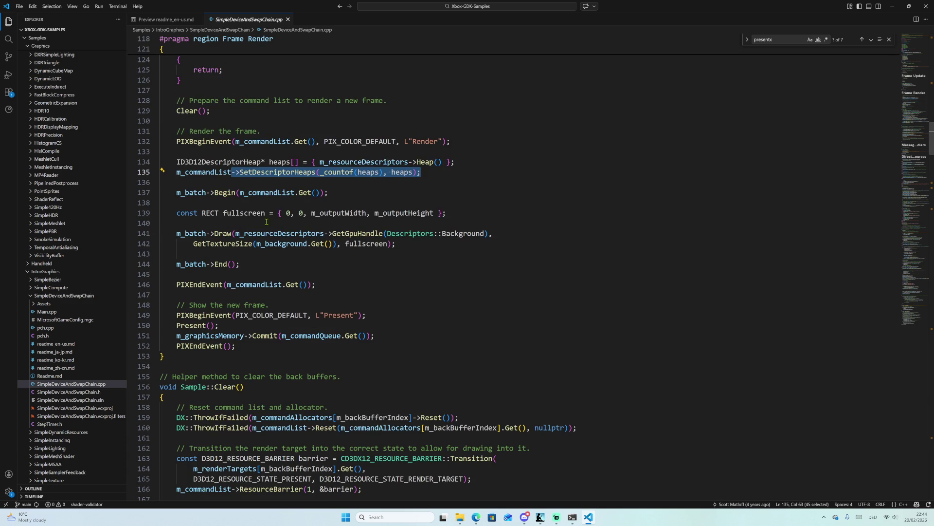
{"action": "mouse_move", "coordinate": [190, 233]}
{"action": "left_mouse_down"}
{"action": "mouse_move", "coordinate": [455, 234]}
{"action": "mouse_move", "coordinate": [462, 254]}
{"action": "left_mouse_up"}
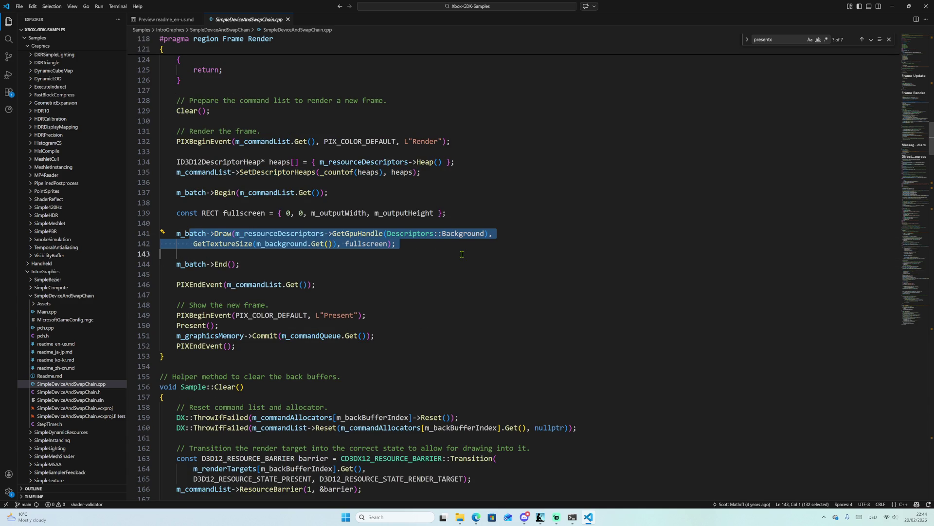
{"action": "double_click", "coordinate": [204, 233]}
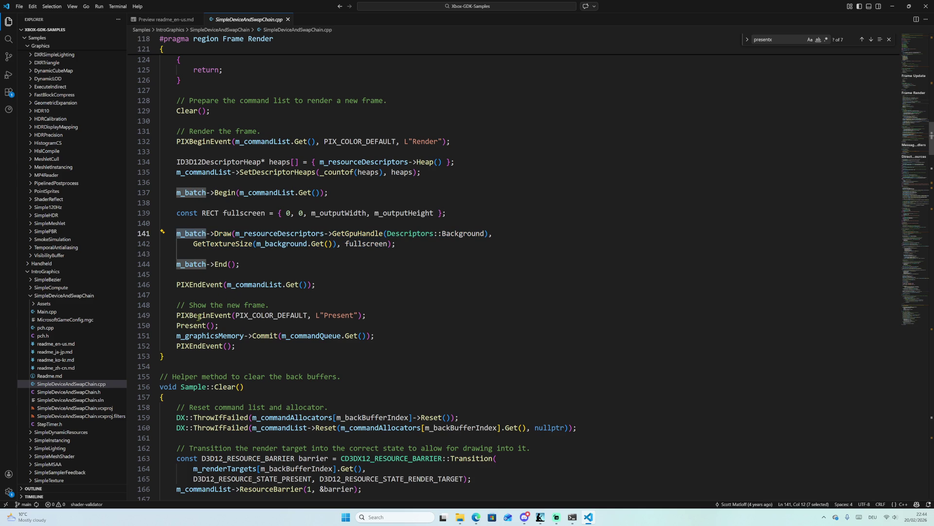
{"action": "left_click_drag", "start_coordinate": [185, 325], "coordinate": [219, 325]}
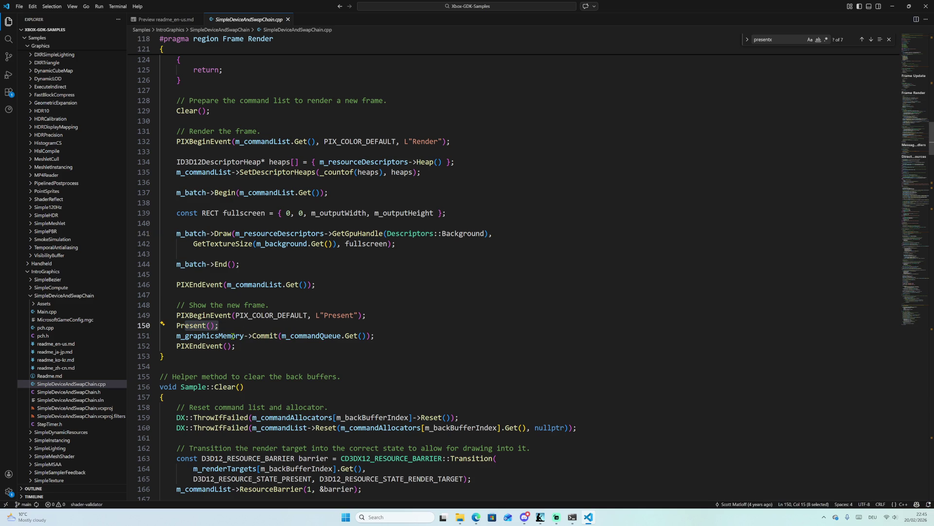
{"action": "double_click", "coordinate": [233, 336]}
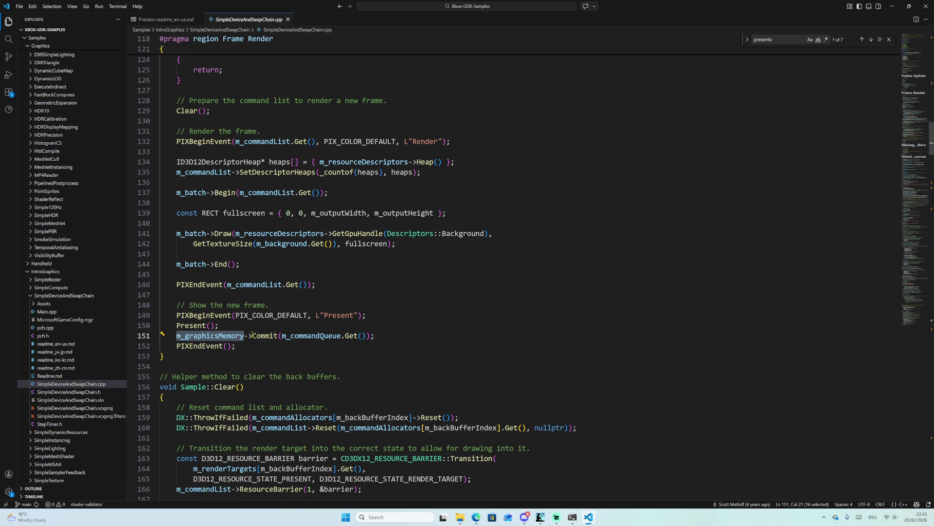
{"action": "double_click", "coordinate": [260, 335]}
{"action": "mouse_move", "coordinate": [373, 336]}
{"action": "left_mouse_down"}
{"action": "mouse_move", "coordinate": [161, 315]}
{"action": "mouse_move", "coordinate": [163, 325]}
{"action": "left_mouse_up"}
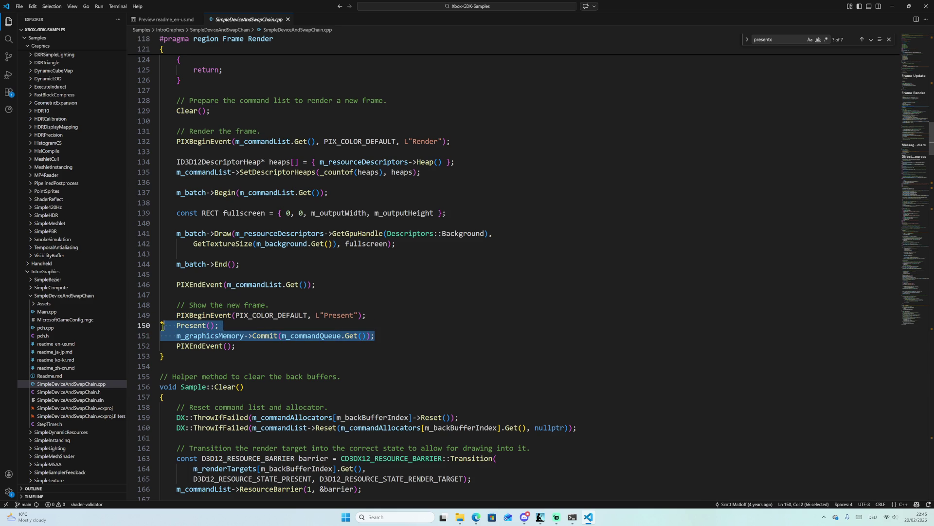
{"action": "scroll", "coordinate": [290, 316], "scroll_direction": "down", "scroll_amount": 15}
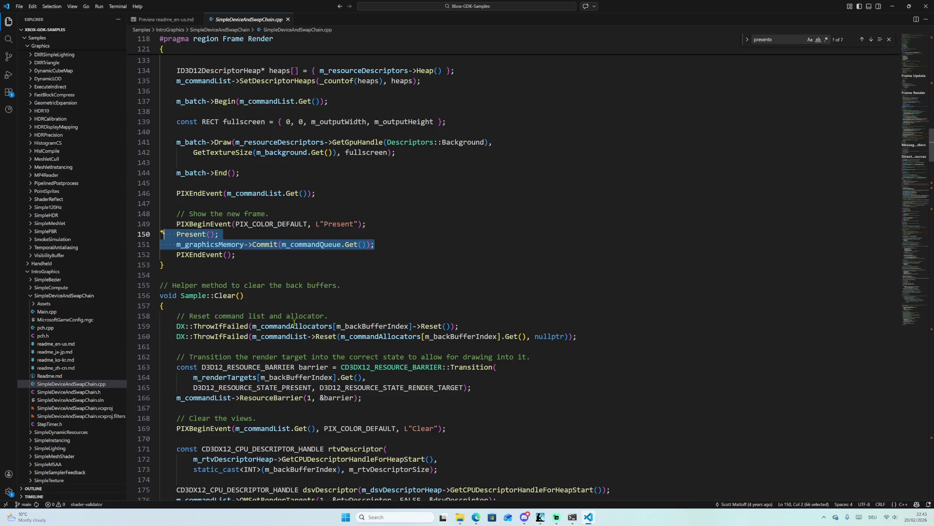
{"action": "scroll", "coordinate": [212, 315], "scroll_direction": "down", "scroll_amount": 3}
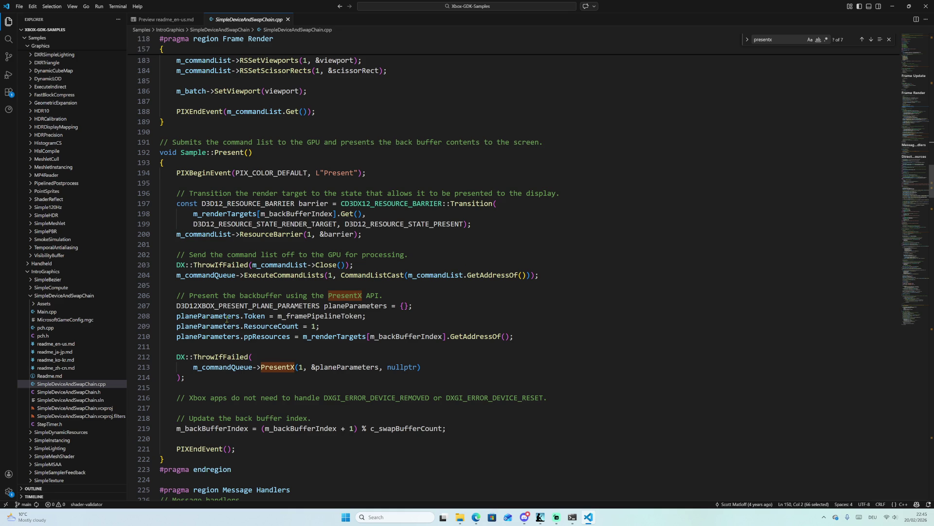
Select D3D12XBOX_PRESENT_PLANE_PARAMETERS, m_framePipelineToken, ResourceCount, planeParameters and the back-buffer index comment.
{"action": "double_click", "coordinate": [204, 306]}
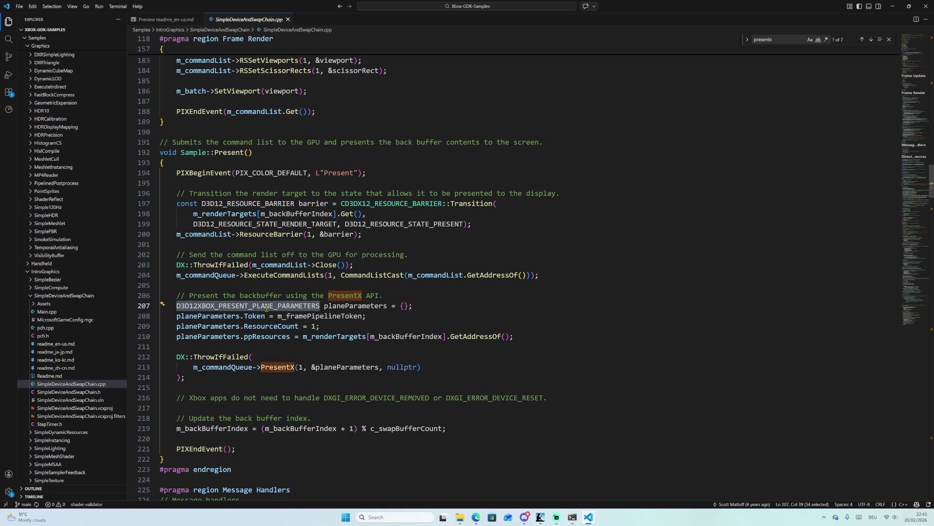
{"action": "left_click", "coordinate": [308, 316]}
{"action": "double_click", "coordinate": [308, 316]}
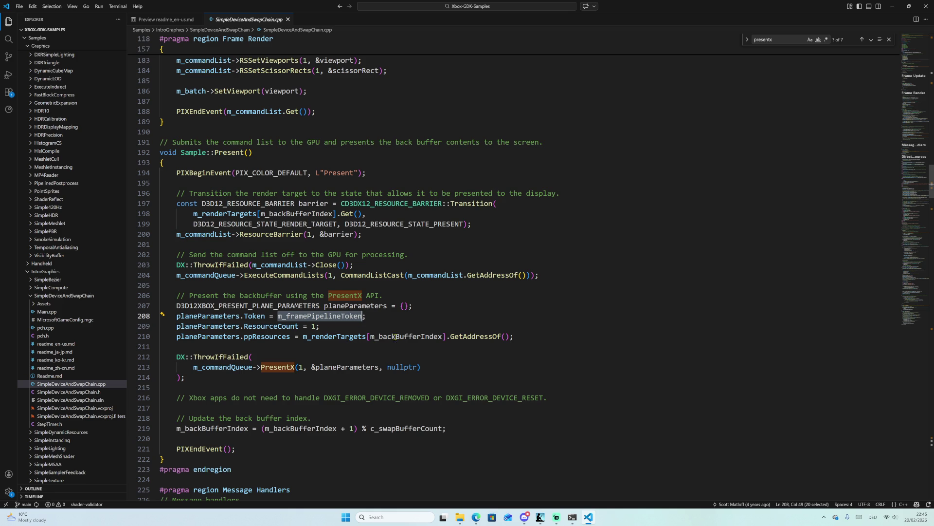
{"action": "double_click", "coordinate": [256, 325]}
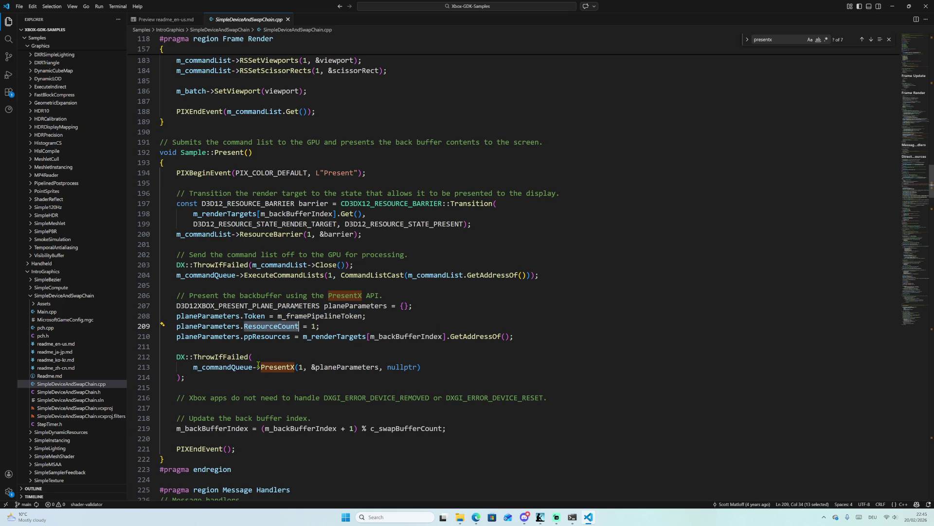
{"action": "double_click", "coordinate": [346, 367]}
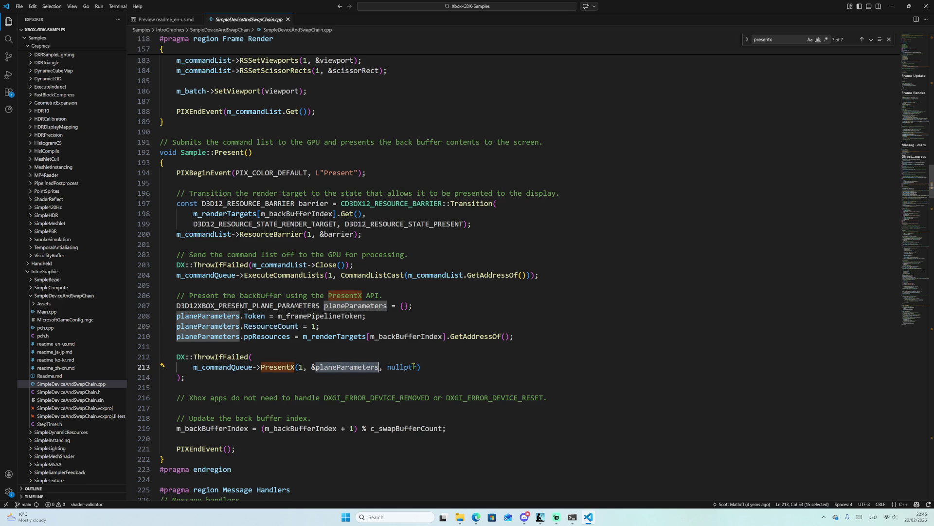
{"action": "scroll", "coordinate": [403, 359], "scroll_direction": "down", "scroll_amount": 1}
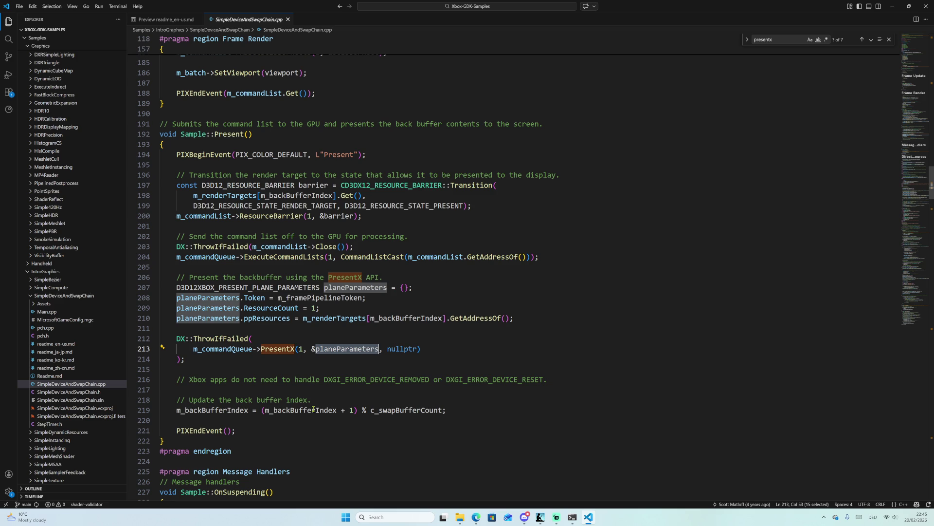
{"action": "left_click_drag", "start_coordinate": [206, 400], "coordinate": [311, 400]}
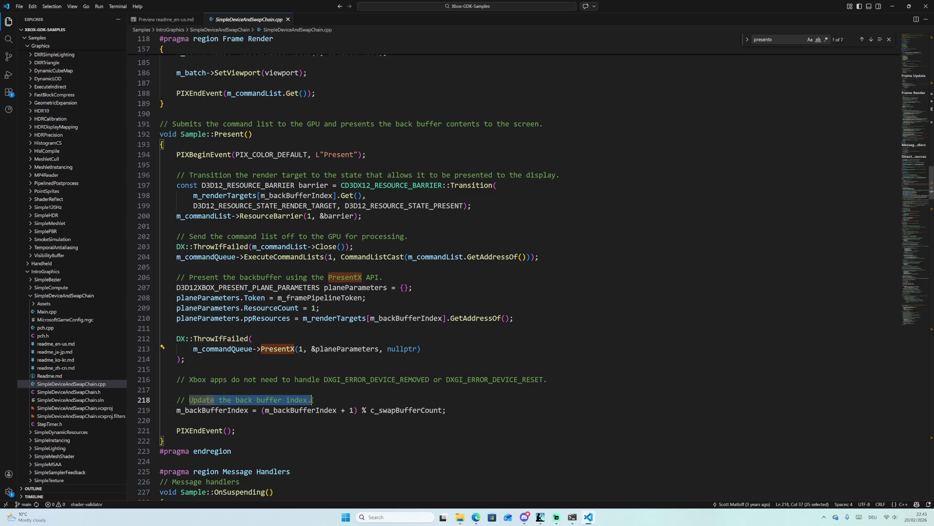
{"action": "left_click", "coordinate": [198, 416]}
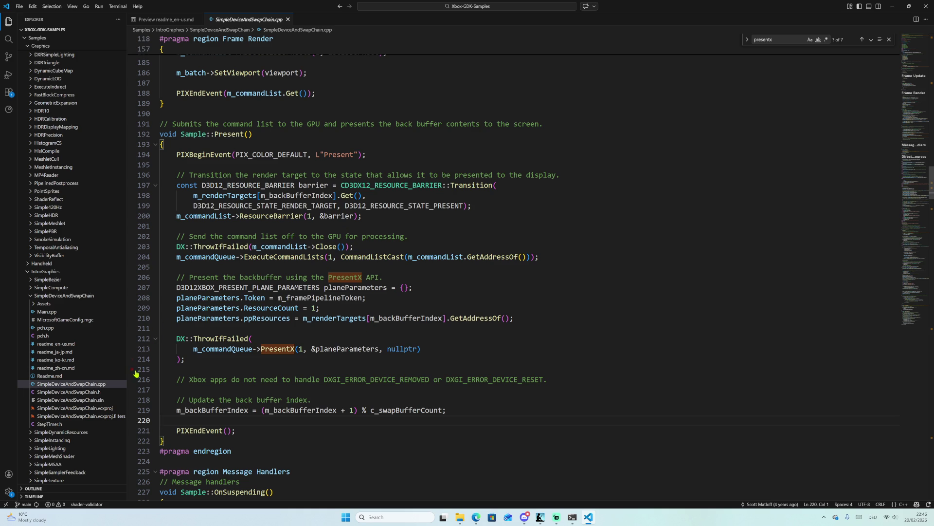
Scroll the Present() code, then open the SimpleDeviceAndSwapChain sample's Main.cpp.
{"action": "scroll", "coordinate": [271, 294], "scroll_direction": "up", "scroll_amount": 4}
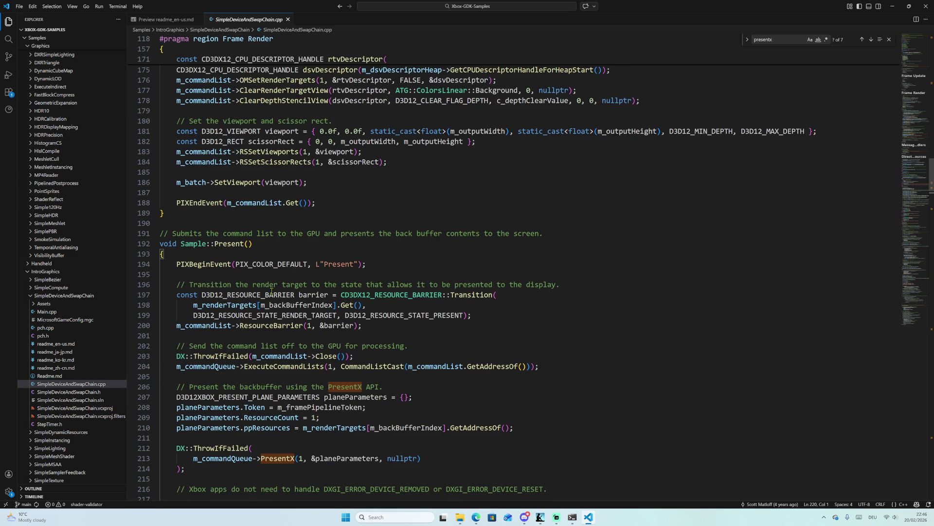
{"action": "scroll", "coordinate": [278, 264], "scroll_direction": "down", "scroll_amount": 5}
{"action": "scroll", "coordinate": [278, 264], "scroll_direction": "down", "scroll_amount": 4}
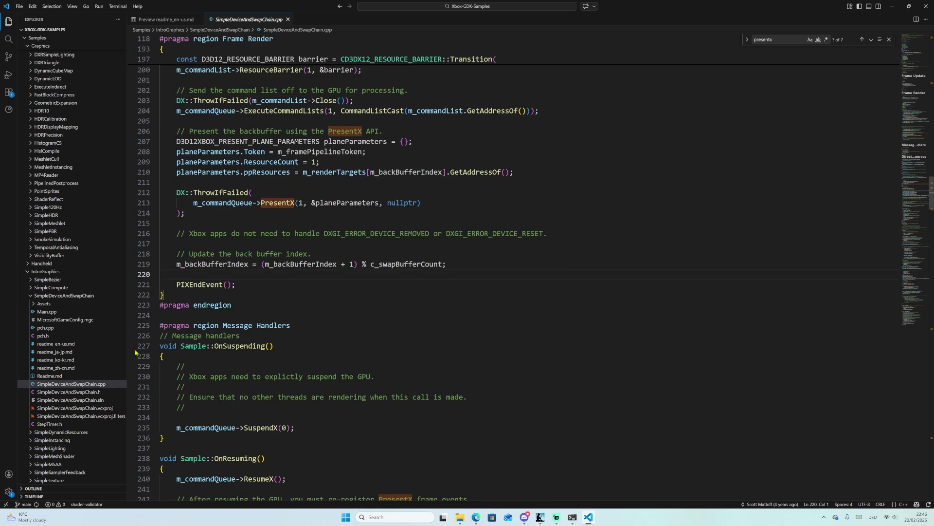
{"action": "left_click", "coordinate": [46, 312]}
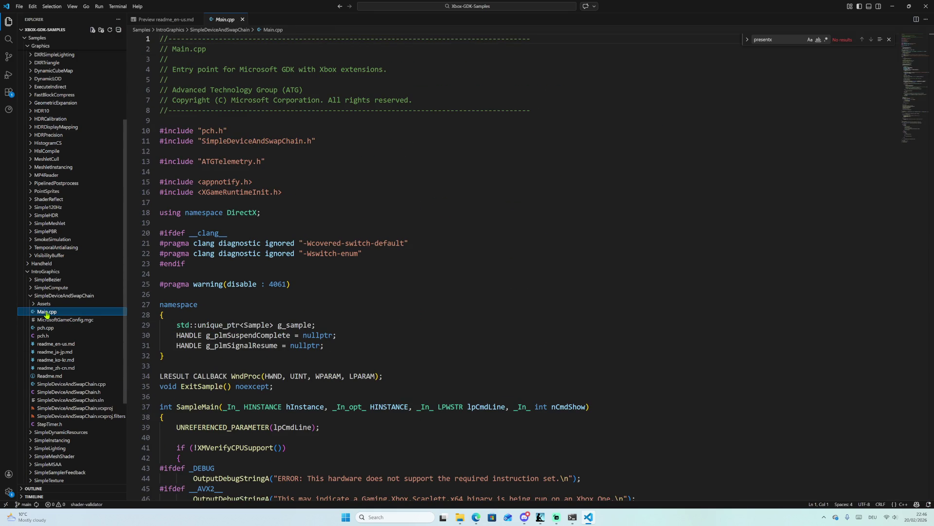
Collapse SimpleDeviceAndSwapChain, expand SimpleDynamicResources, view RootSig.hlsli, then open SimpleDynamicResources.cpp.
{"action": "scroll", "coordinate": [265, 361], "scroll_direction": "down", "scroll_amount": 15}
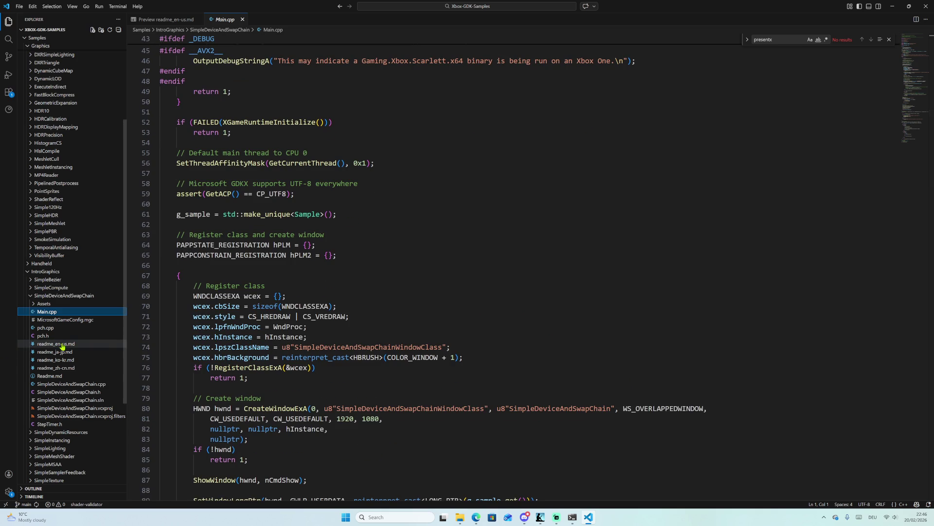
{"action": "left_click", "coordinate": [28, 296]}
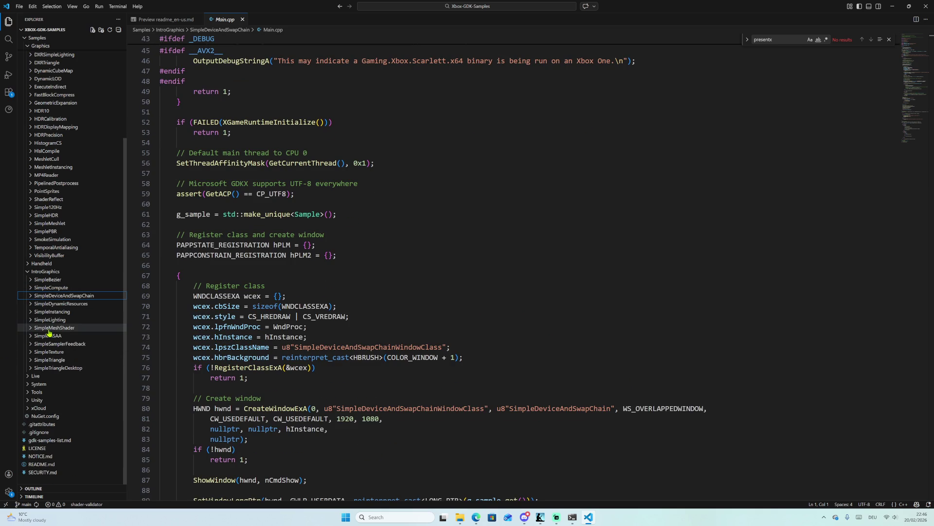
{"action": "left_click", "coordinate": [34, 303]}
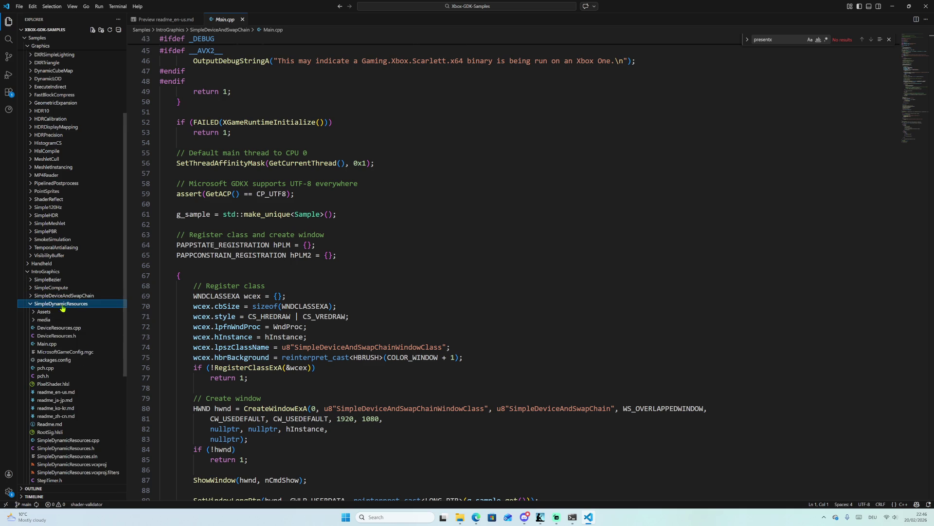
{"action": "scroll", "coordinate": [73, 331], "scroll_direction": "down", "scroll_amount": 1}
{"action": "scroll", "coordinate": [75, 339], "scroll_direction": "down", "scroll_amount": 3}
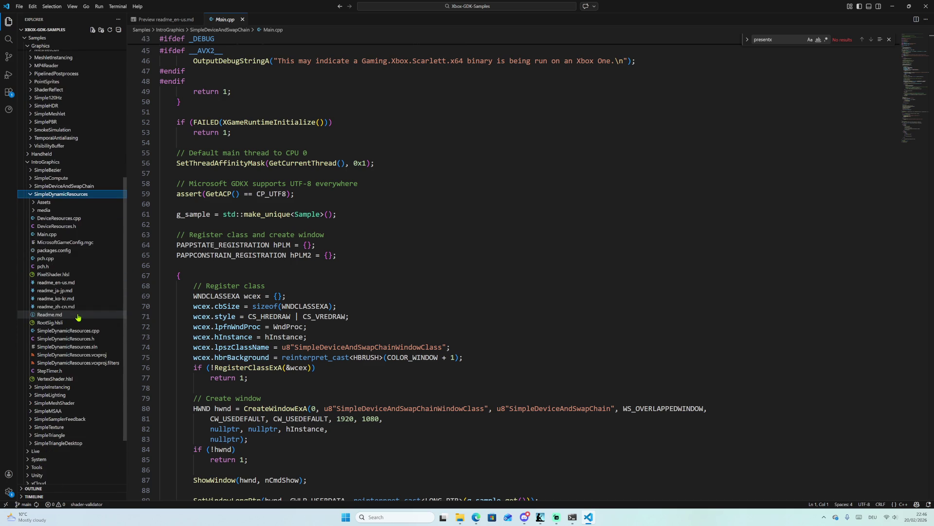
{"action": "left_click", "coordinate": [73, 323]}
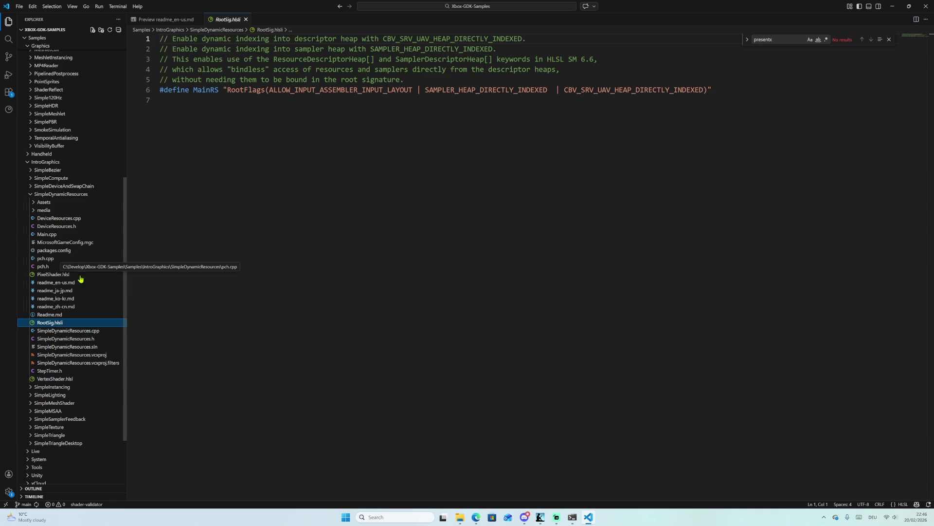
{"action": "left_click", "coordinate": [84, 332]}
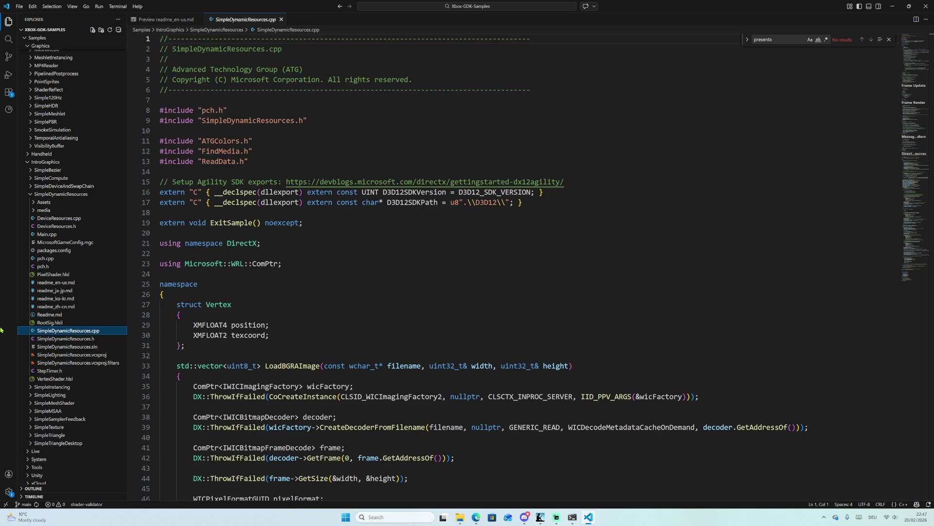
Highlight the CreateDeviceResources, CreateDeviceDependentResources and CreateWindowSizeDependentResources calls.
{"action": "scroll", "coordinate": [334, 228], "scroll_direction": "down", "scroll_amount": 12}
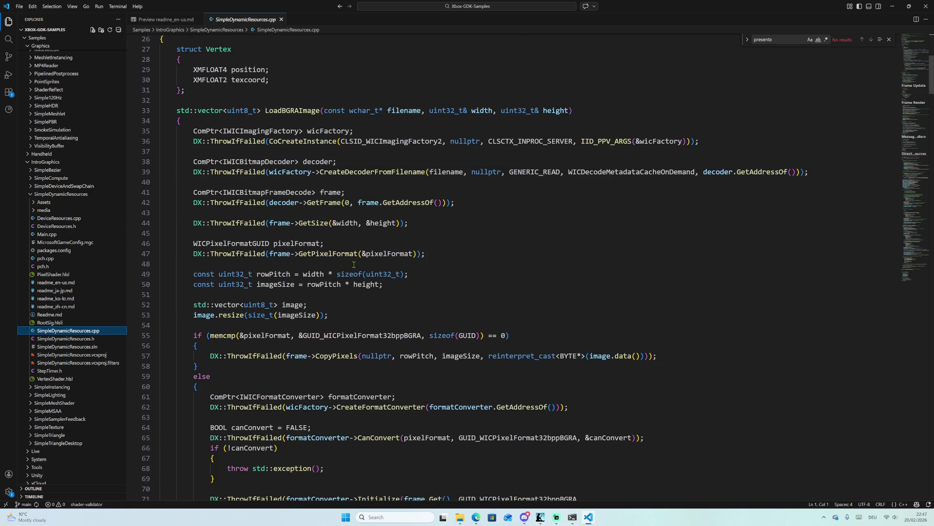
{"action": "scroll", "coordinate": [281, 229], "scroll_direction": "down", "scroll_amount": 4}
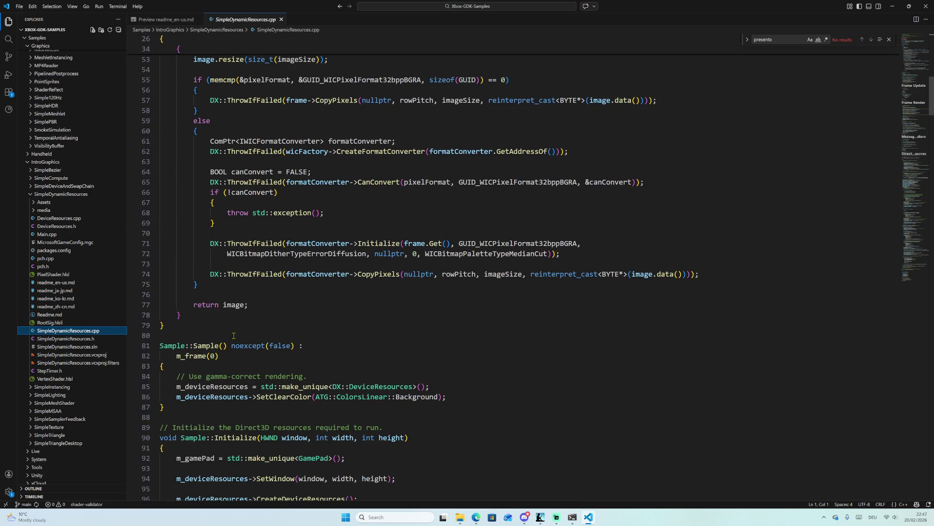
{"action": "scroll", "coordinate": [233, 336], "scroll_direction": "down", "scroll_amount": 3}
{"action": "scroll", "coordinate": [237, 302], "scroll_direction": "down", "scroll_amount": 4}
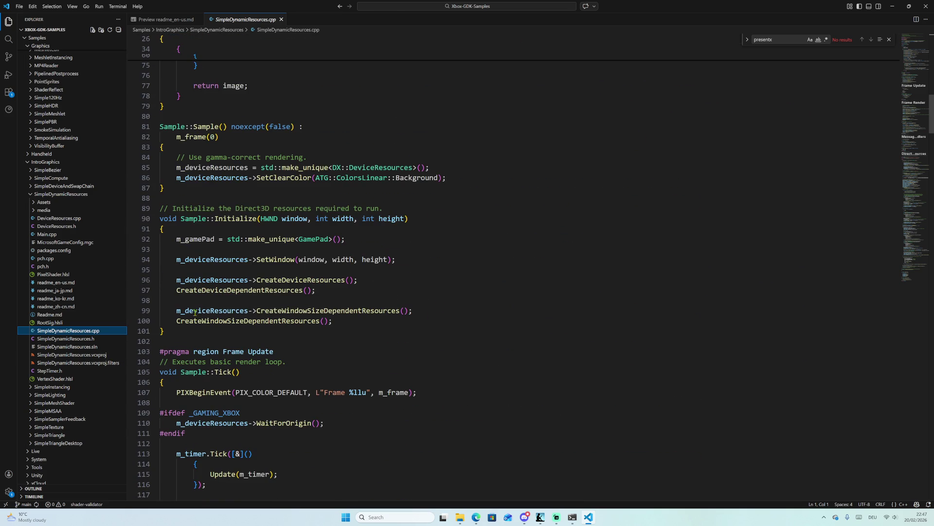
{"action": "scroll", "coordinate": [280, 273], "scroll_direction": "down", "scroll_amount": 4}
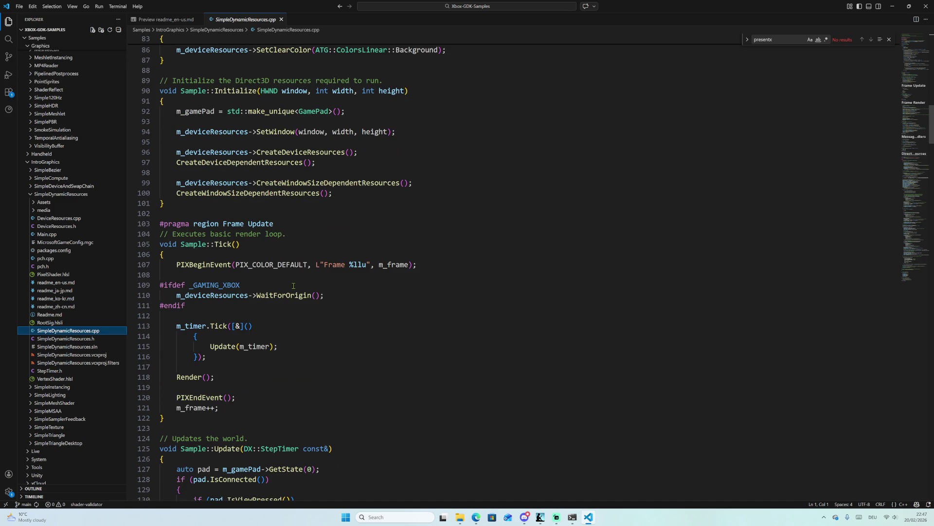
{"action": "double_click", "coordinate": [293, 152]}
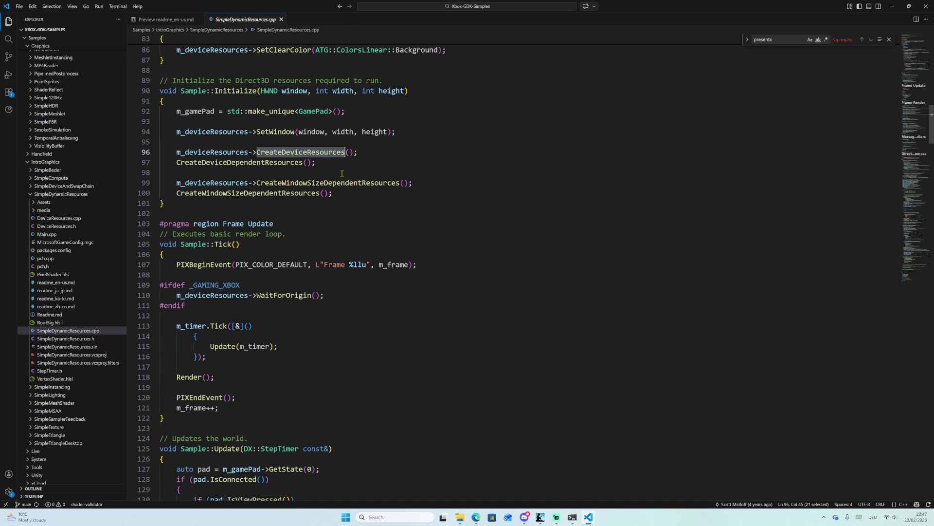
{"action": "double_click", "coordinate": [216, 162]}
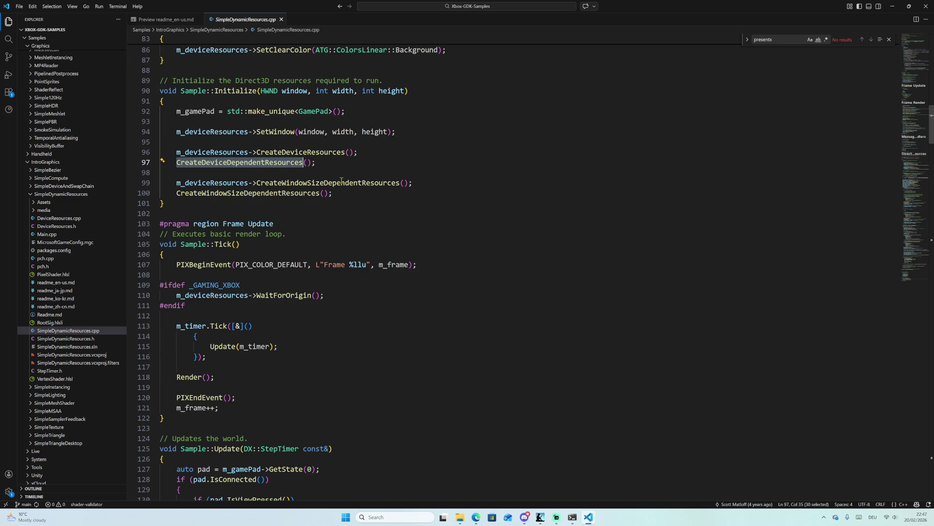
{"action": "double_click", "coordinate": [286, 184]}
{"action": "left_click", "coordinate": [221, 202]}
{"action": "double_click", "coordinate": [221, 194]}
Highlight SetDescriptorHeaps, SetGraphicsRootSignature and SetPipelineState in Render(), then reopen RootSig.hlsli.
{"action": "scroll", "coordinate": [306, 238], "scroll_direction": "down", "scroll_amount": 7}
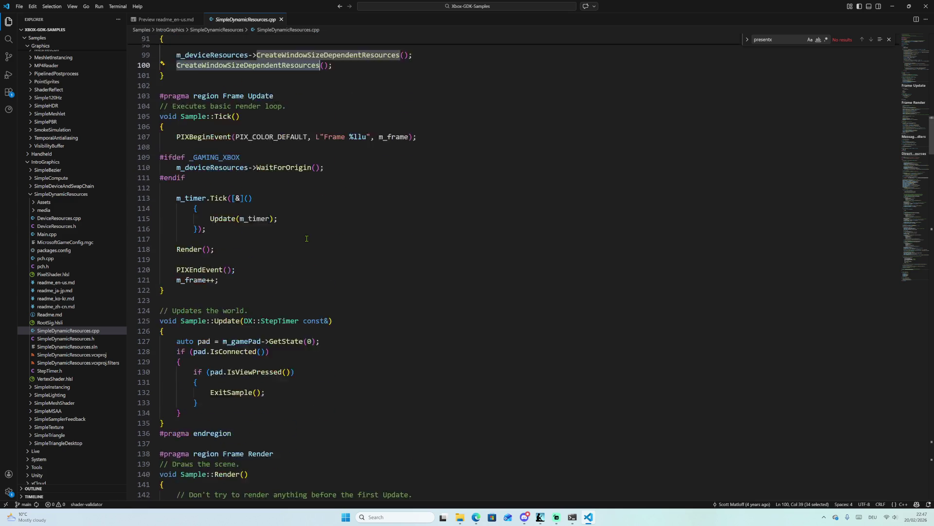
{"action": "scroll", "coordinate": [307, 238], "scroll_direction": "down", "scroll_amount": 11}
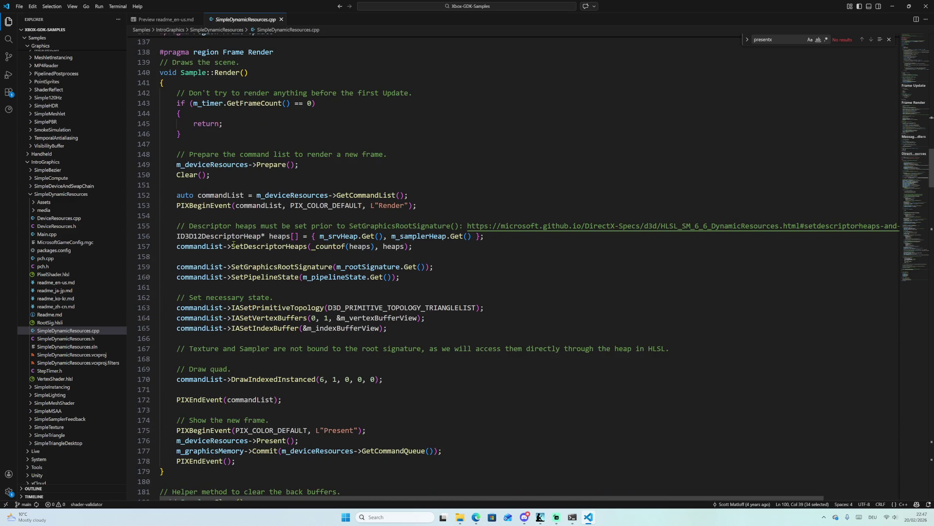
{"action": "left_click_drag", "start_coordinate": [231, 246], "coordinate": [305, 247]}
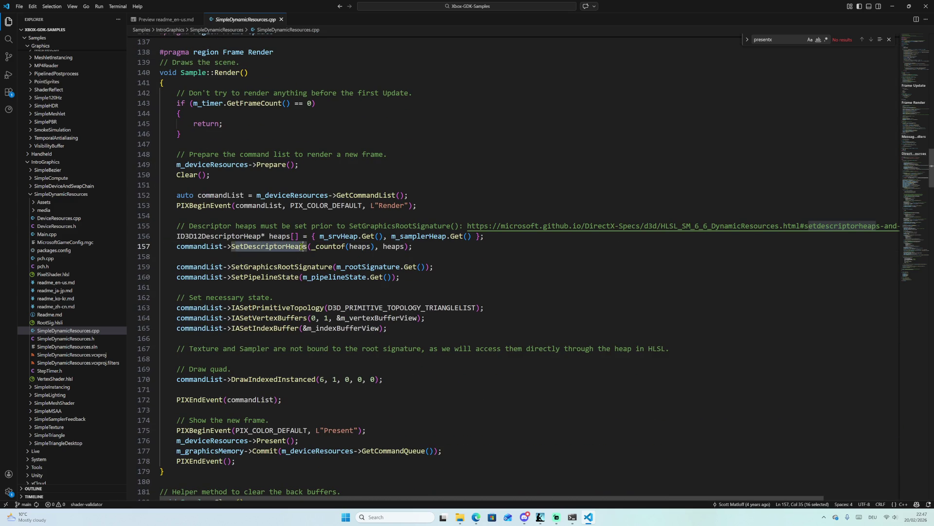
{"action": "double_click", "coordinate": [316, 266]}
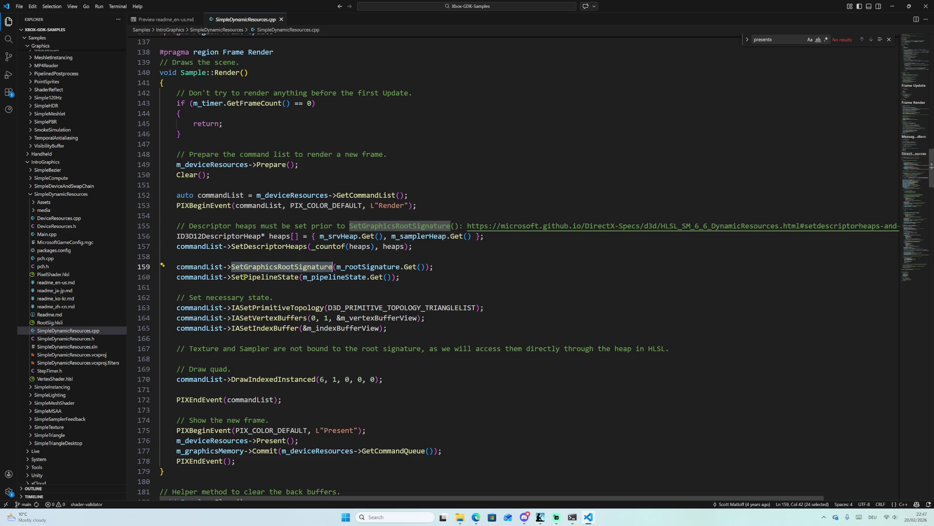
{"action": "double_click", "coordinate": [287, 276]}
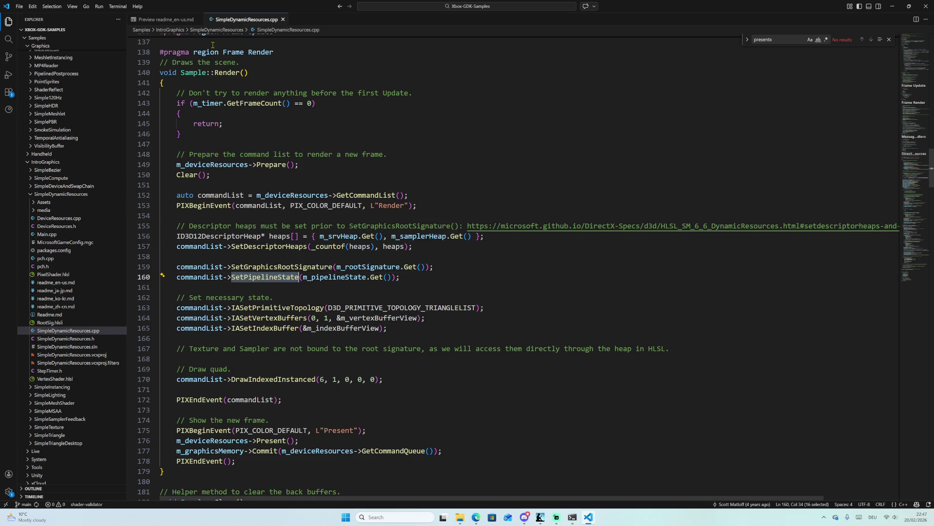
{"action": "left_click", "coordinate": [52, 323]}
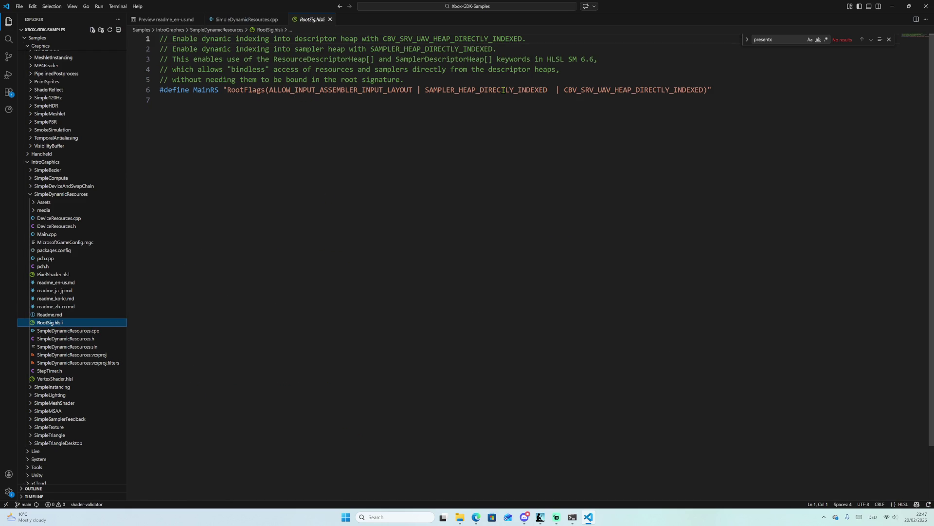
Select the RootFlags and HEAP_DIRECTLY_INDEXED flags, pin RootSig.hlsli, and return to SimpleDynamicResources.cpp.
{"action": "mouse_move", "coordinate": [711, 89]}
{"action": "left_mouse_down"}
{"action": "mouse_move", "coordinate": [382, 90]}
{"action": "mouse_move", "coordinate": [290, 80]}
{"action": "mouse_move", "coordinate": [255, 92]}
{"action": "left_mouse_up"}
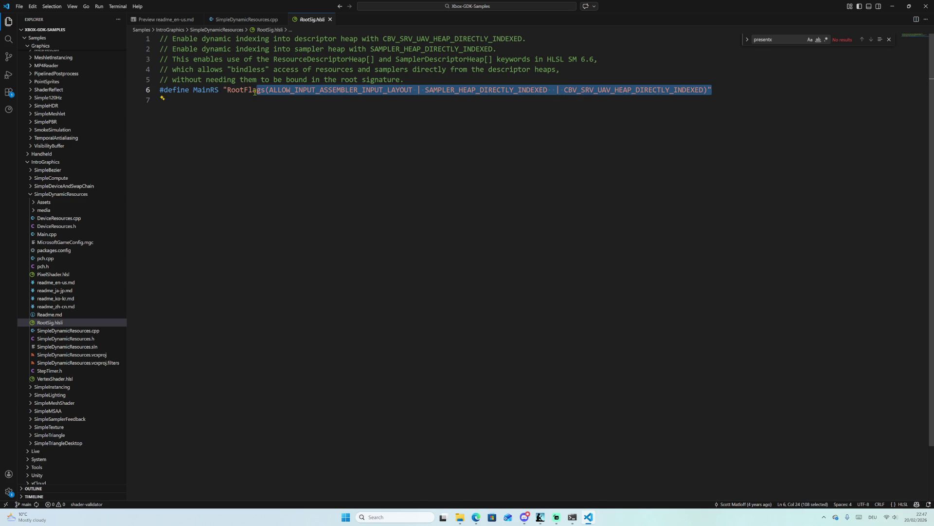
{"action": "left_click", "coordinate": [691, 90]}
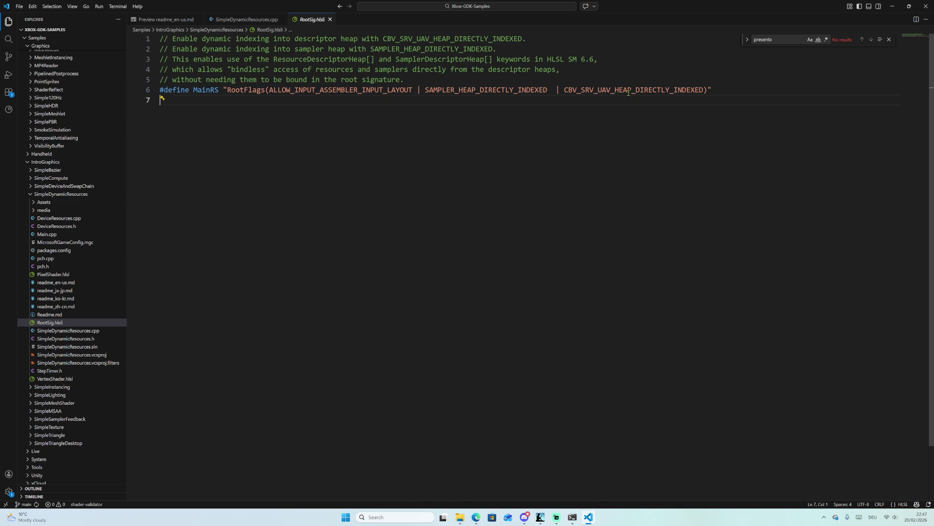
{"action": "left_click_drag", "start_coordinate": [692, 89], "coordinate": [265, 90]}
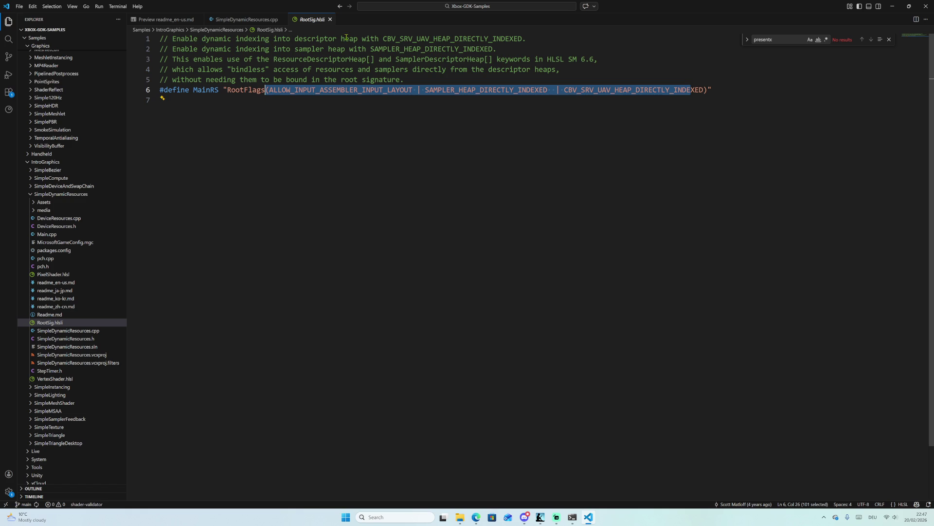
{"action": "left_click_drag", "start_coordinate": [382, 39], "coordinate": [515, 38]}
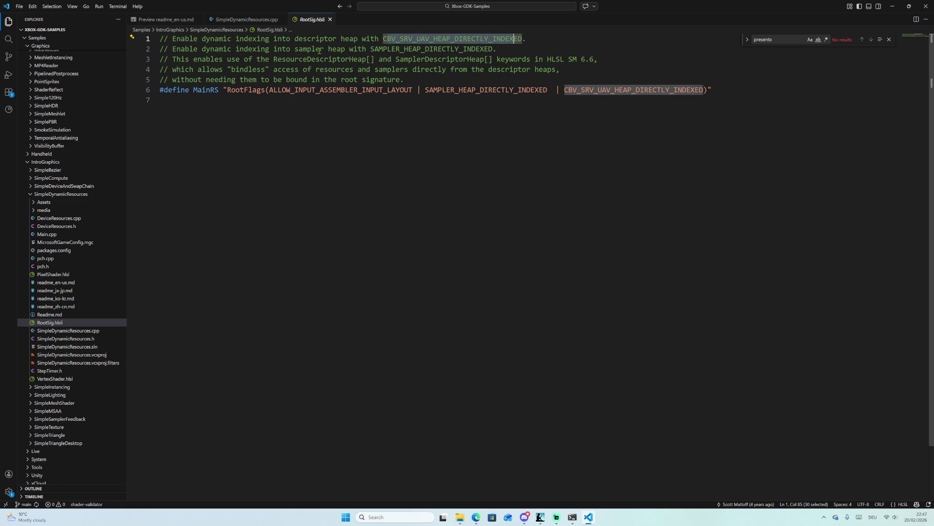
{"action": "double_click", "coordinate": [412, 48]}
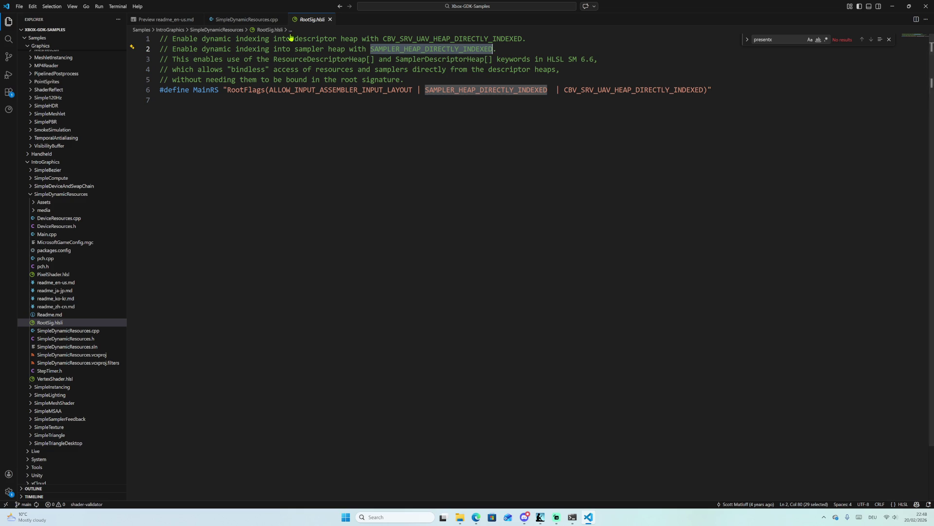
{"action": "double_click", "coordinate": [311, 20]}
{"action": "left_click", "coordinate": [252, 19]}
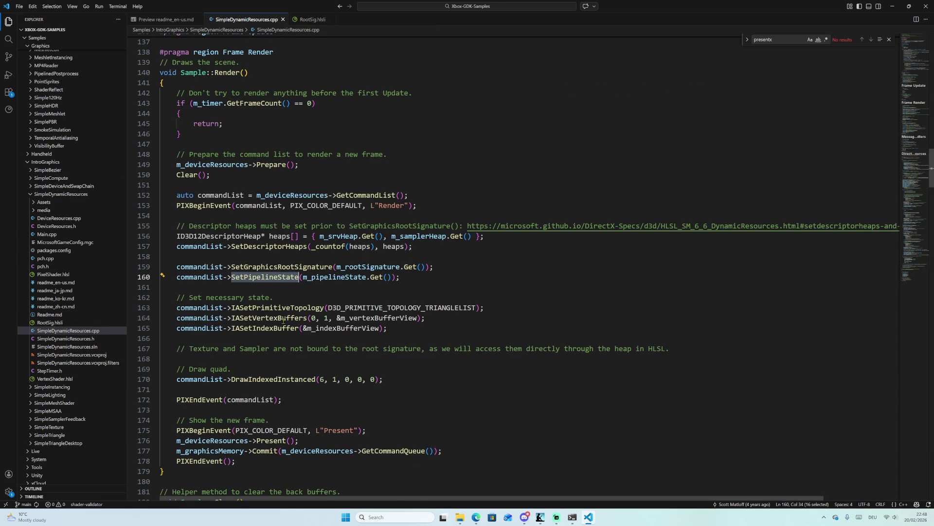
Select m_srvHeap, m_samplerHeap and m_rootSignature in Render(), then open PixelShader.hlsl.
{"action": "scroll", "coordinate": [284, 320], "scroll_direction": "down", "scroll_amount": 1}
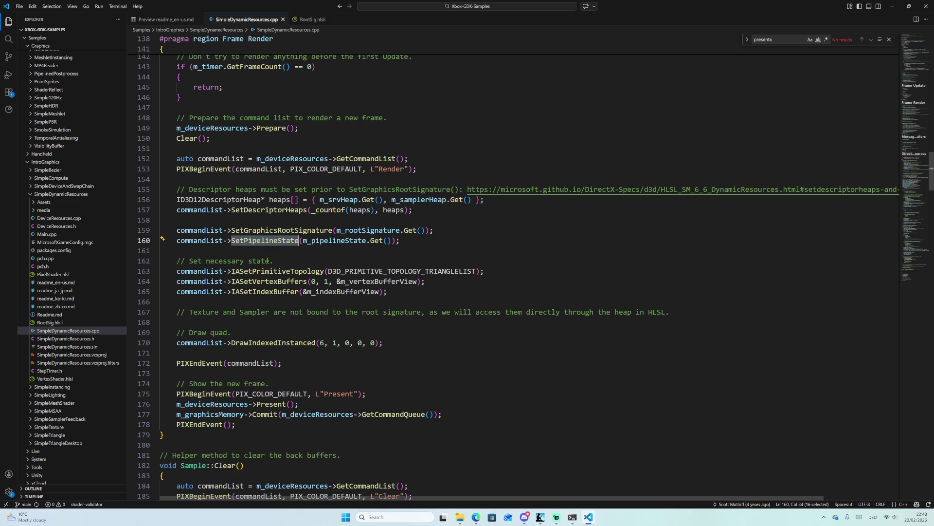
{"action": "left_click", "coordinate": [351, 200]}
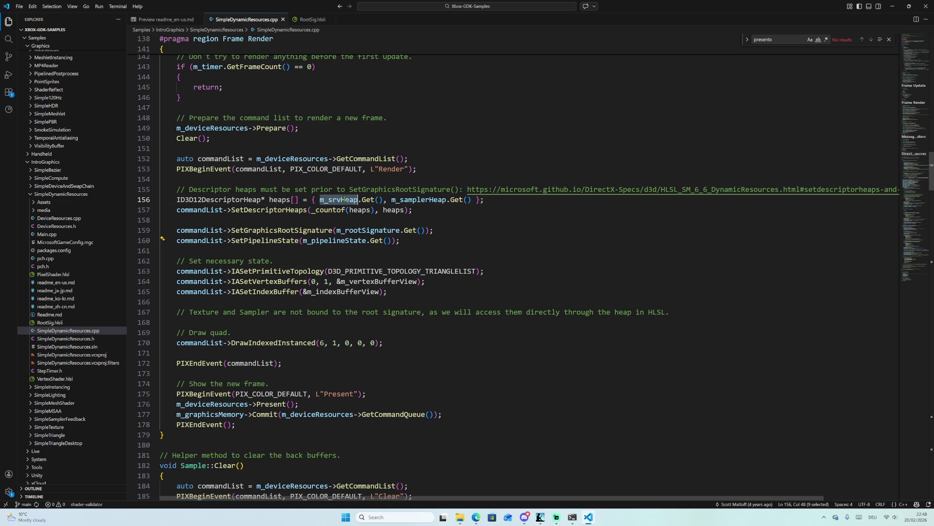
{"action": "double_click", "coordinate": [430, 200]}
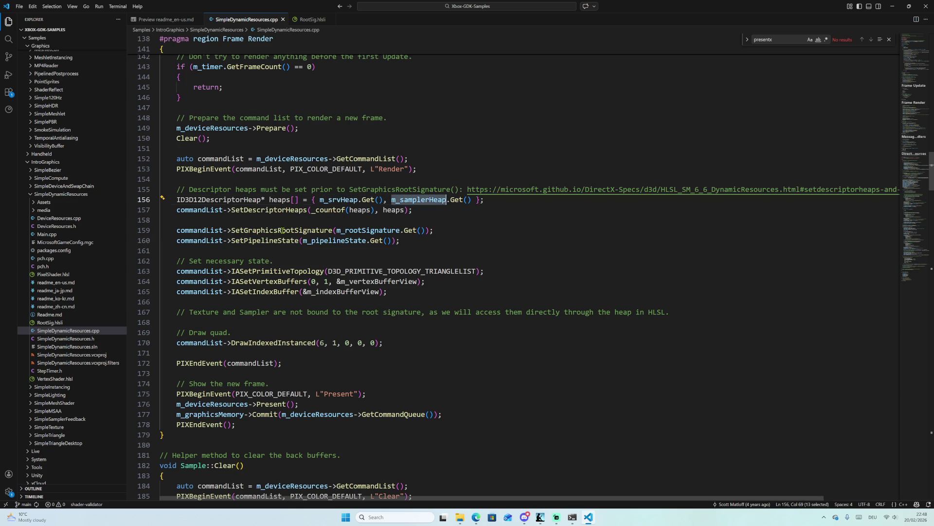
{"action": "double_click", "coordinate": [282, 229]}
{"action": "double_click", "coordinate": [383, 231]}
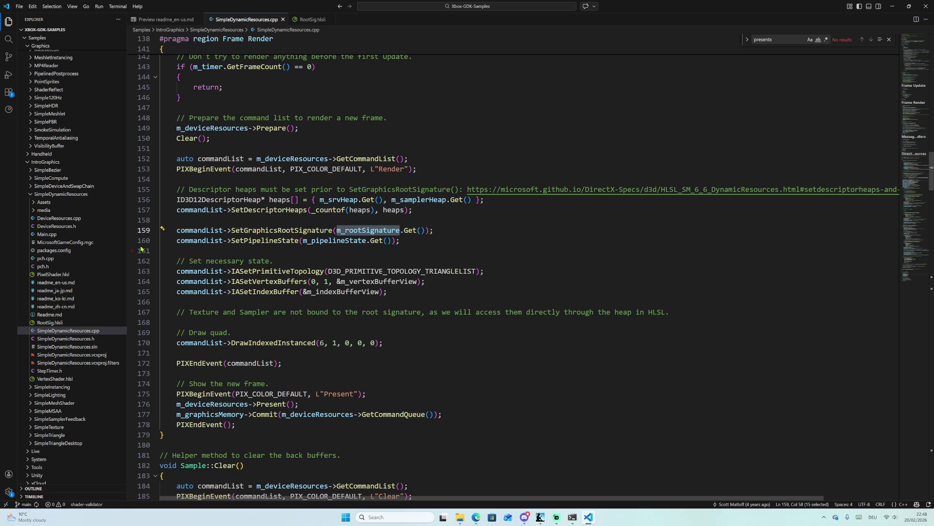
{"action": "left_click", "coordinate": [69, 274]}
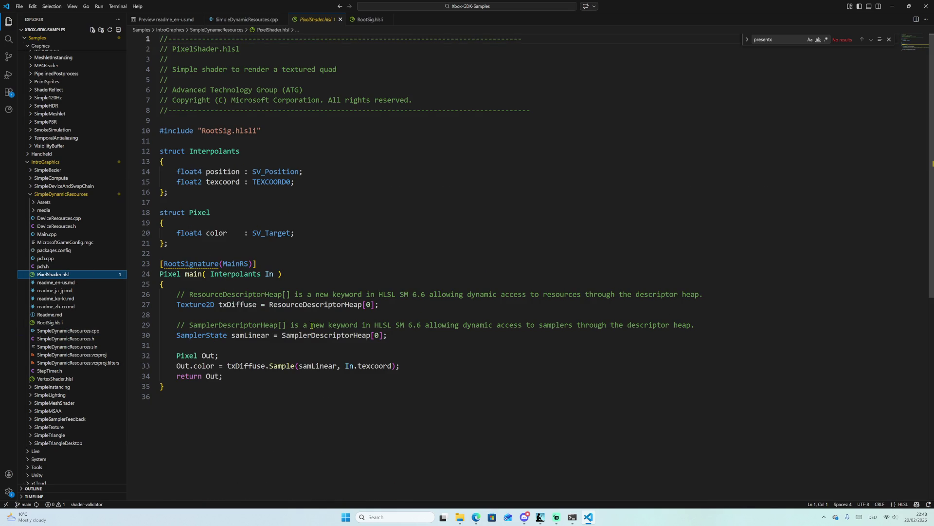
Select the ResourceDescriptorHeap[0] and SamplerDescriptorHeap[0] lines, then search the workspace for ResourceDescriptorHeap.
{"action": "double_click", "coordinate": [271, 306]}
{"action": "key", "text": "shift+End"}
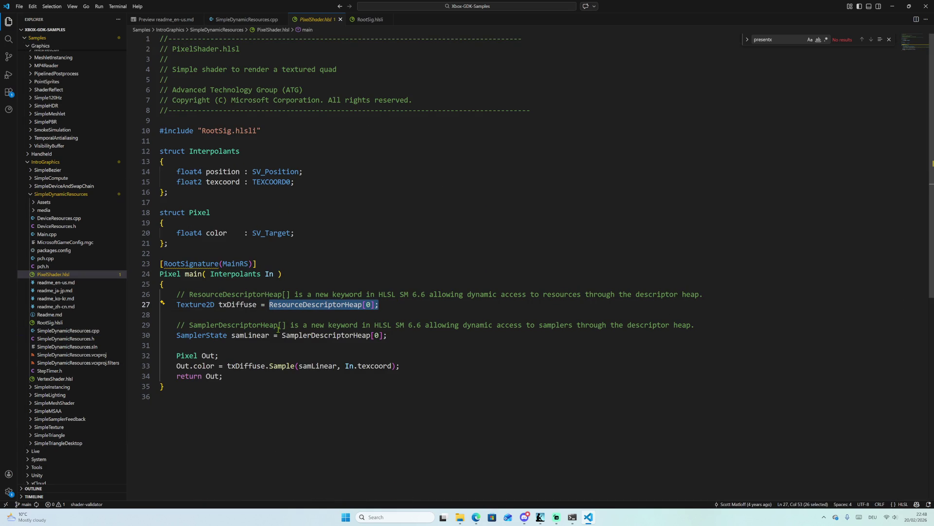
{"action": "left_click_drag", "start_coordinate": [278, 336], "coordinate": [389, 336]}
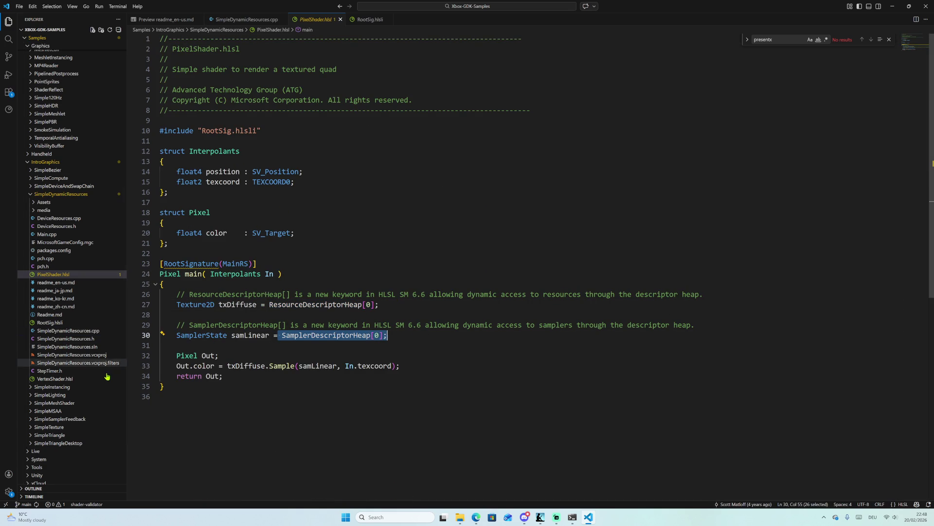
{"action": "double_click", "coordinate": [306, 305]}
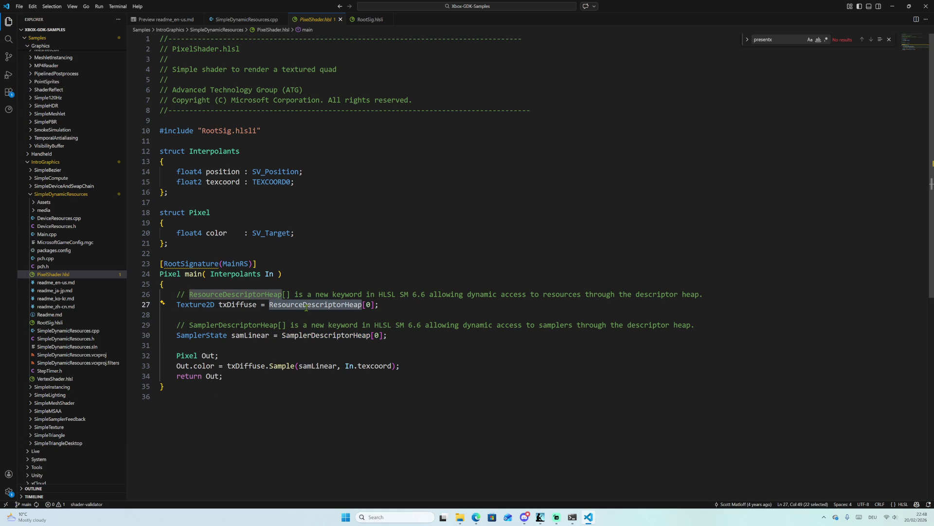
{"action": "key", "text": "ctrl+shift+f"}
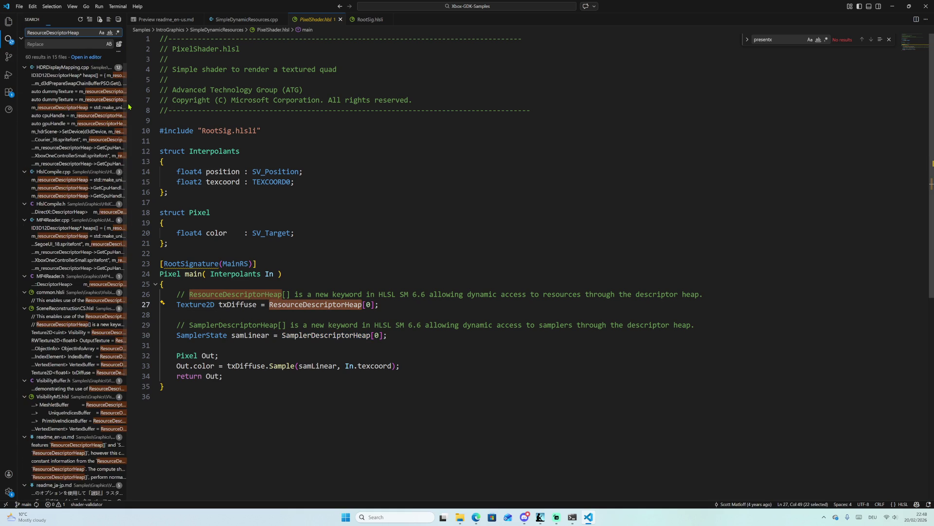
Widen the Search sidebar, open a ShadowDenoiser.cpp match, enable Match Case, and open common.hlsli.
{"action": "left_click_drag", "start_coordinate": [126, 103], "coordinate": [292, 104]}
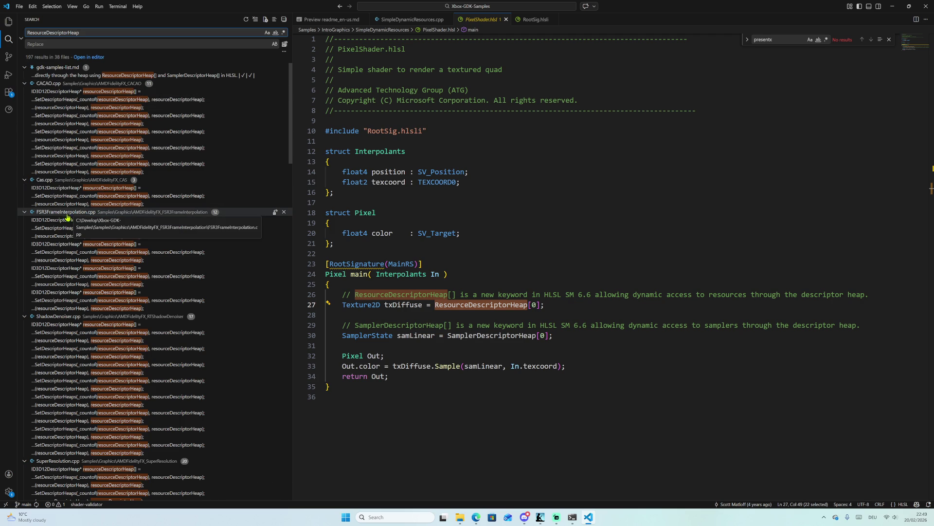
{"action": "scroll", "coordinate": [96, 283], "scroll_direction": "down", "scroll_amount": 1}
{"action": "scroll", "coordinate": [96, 284], "scroll_direction": "down", "scroll_amount": 3}
{"action": "left_click", "coordinate": [69, 271]}
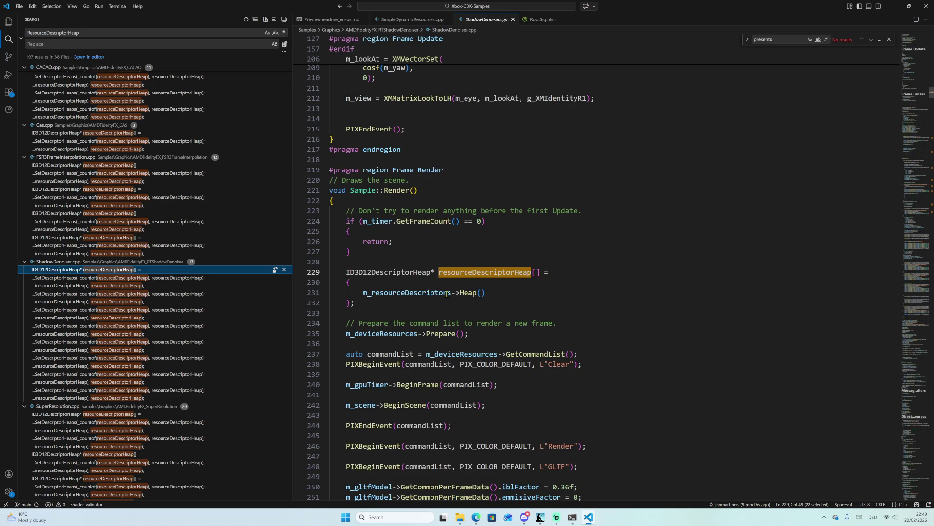
{"action": "left_click", "coordinate": [265, 35]}
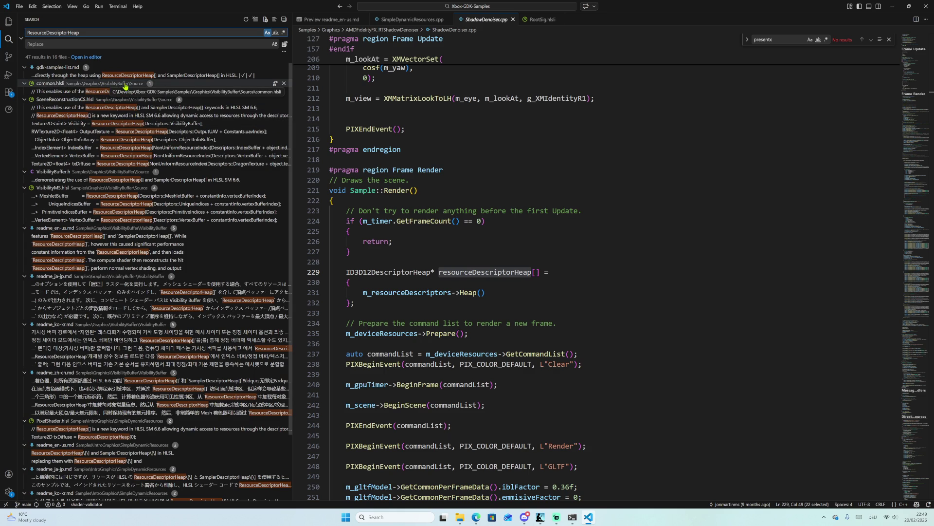
{"action": "left_click", "coordinate": [121, 91]}
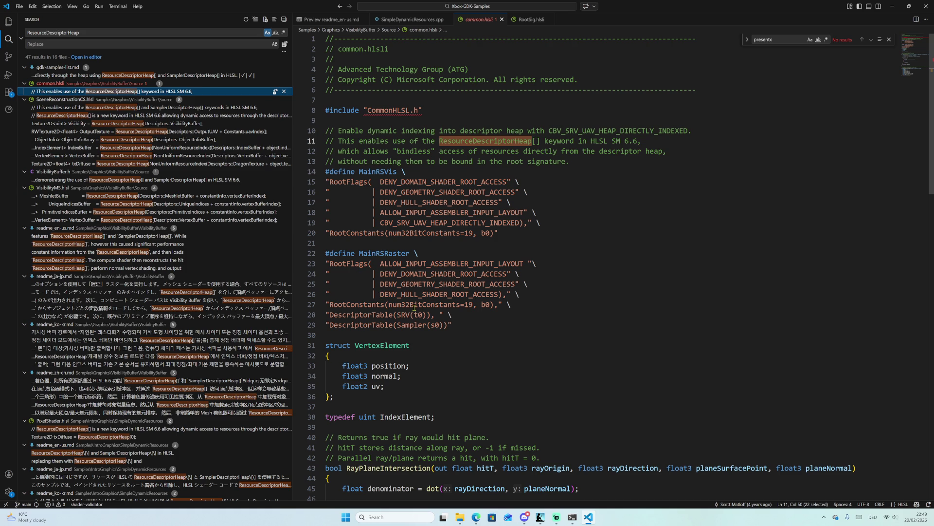
Select the SRV DescriptorTable on line 28 and num32BitConstants=19 on line 20.
{"action": "left_click_drag", "start_coordinate": [331, 315], "coordinate": [412, 314]}
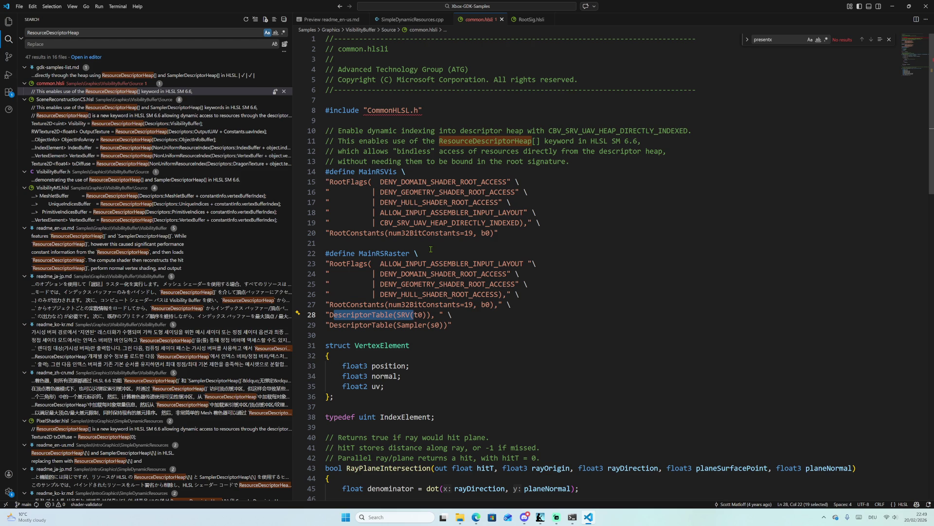
{"action": "left_click_drag", "start_coordinate": [389, 233], "coordinate": [494, 233]}
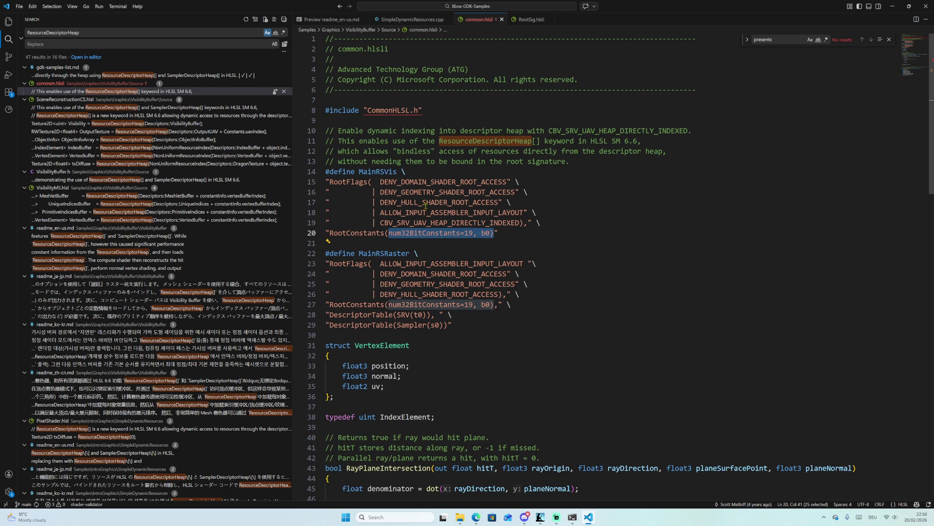
{"action": "mouse_move", "coordinate": [390, 232]}
{"action": "left_mouse_down"}
{"action": "mouse_move", "coordinate": [501, 233]}
{"action": "mouse_move", "coordinate": [473, 233]}
{"action": "left_mouse_up"}
Scroll through common.hlsli's root signature definitions, then switch to the Edge browser.
{"action": "scroll", "coordinate": [663, 246], "scroll_direction": "down", "scroll_amount": 1}
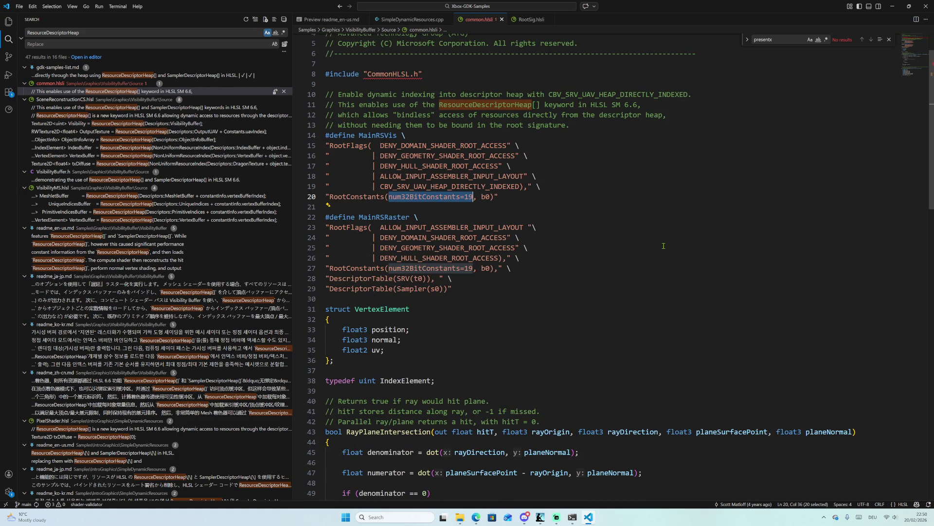
{"action": "scroll", "coordinate": [663, 246], "scroll_direction": "down", "scroll_amount": 3}
{"action": "scroll", "coordinate": [645, 271], "scroll_direction": "down", "scroll_amount": 1}
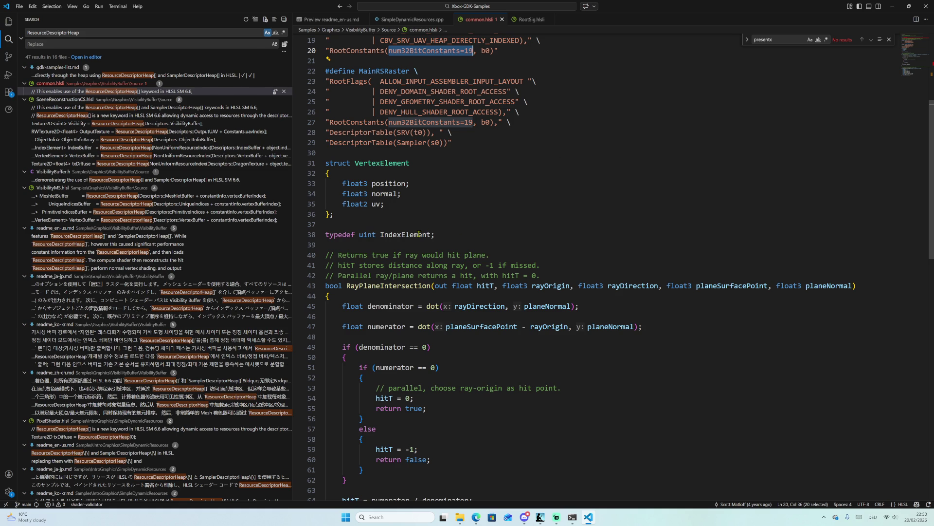
{"action": "scroll", "coordinate": [511, 233], "scroll_direction": "down", "scroll_amount": 4}
{"action": "scroll", "coordinate": [510, 232], "scroll_direction": "down", "scroll_amount": 4}
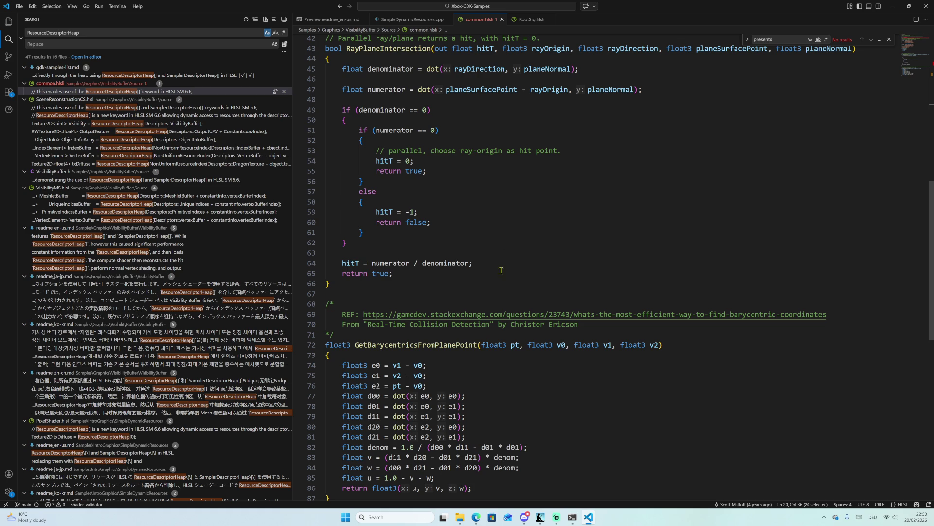
{"action": "scroll", "coordinate": [389, 319], "scroll_direction": "down", "scroll_amount": 2}
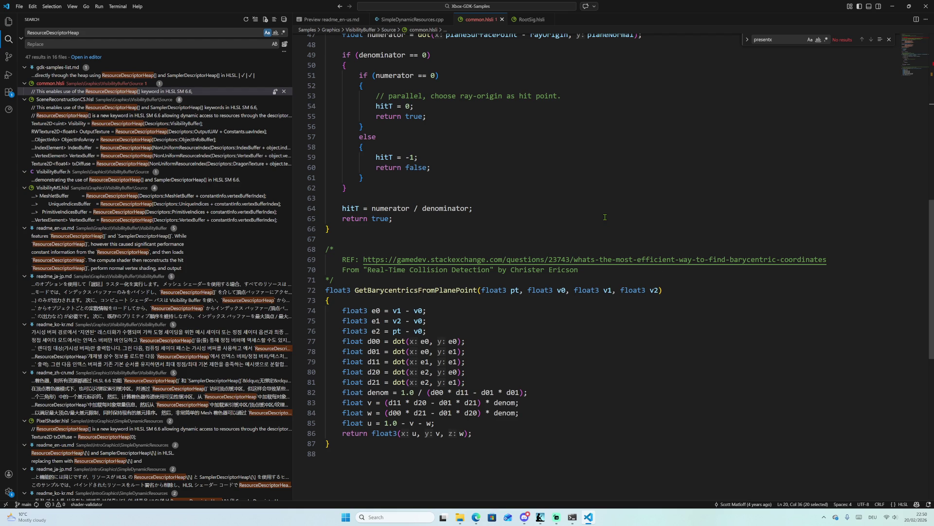
{"action": "scroll", "coordinate": [605, 217], "scroll_direction": "up", "scroll_amount": 15}
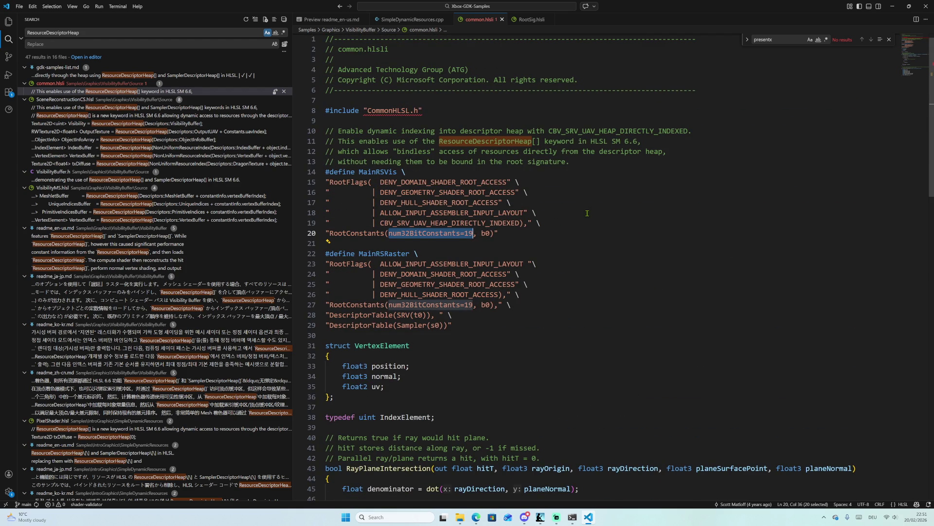
{"action": "left_click", "coordinate": [475, 516]}
Search Bing for 'ResourceDescriptorHeap directx' and open the HLSL Dynamic Resources spec.
{"action": "left_click", "coordinate": [347, 17]}
{"action": "type", "text": "ResourceDescriptorHeap"}
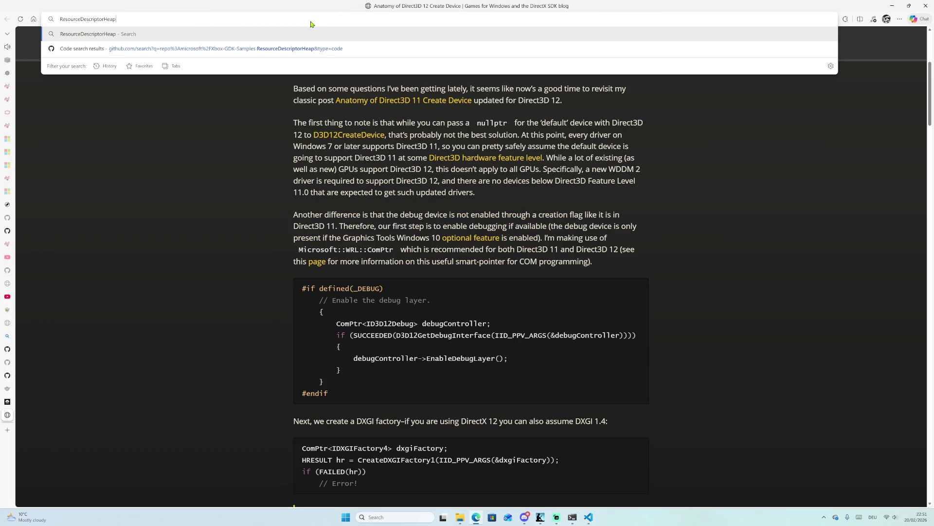
{"action": "type", "text": " directx"}
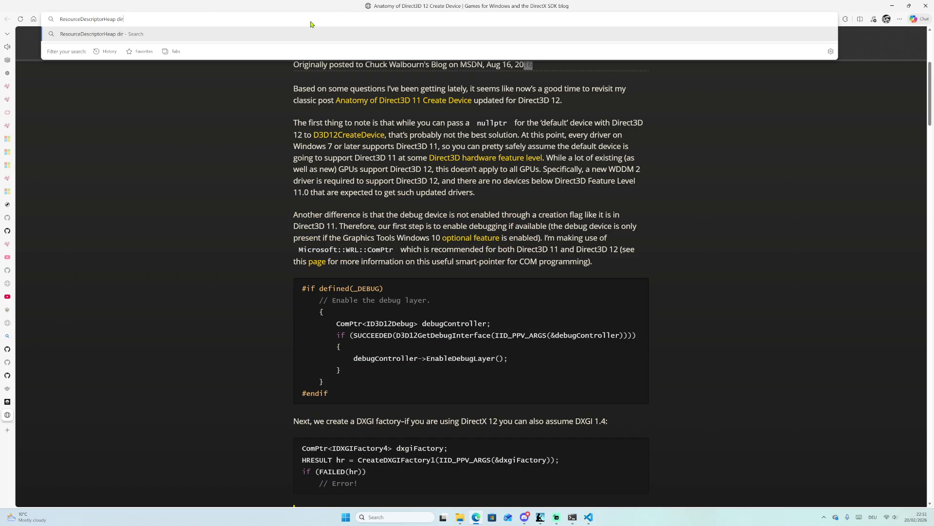
{"action": "key", "text": "Return"}
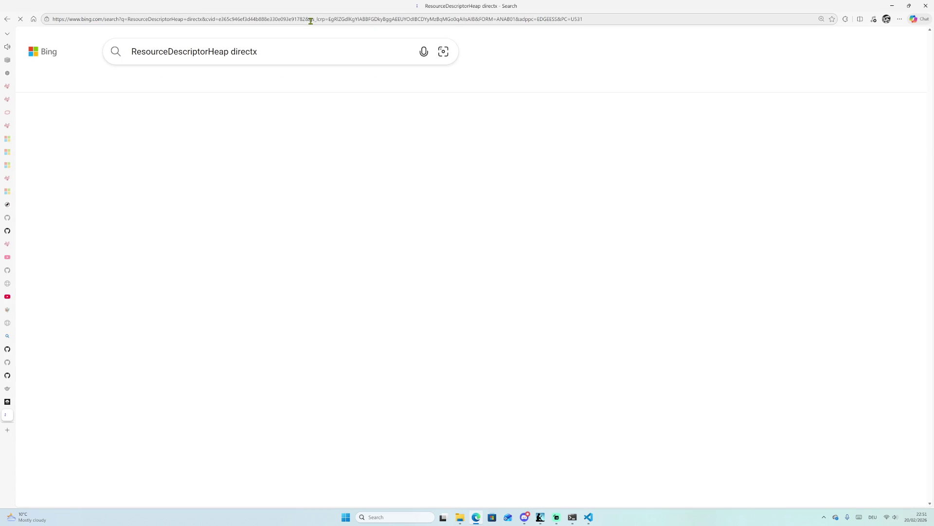
{"action": "left_click", "coordinate": [257, 194]}
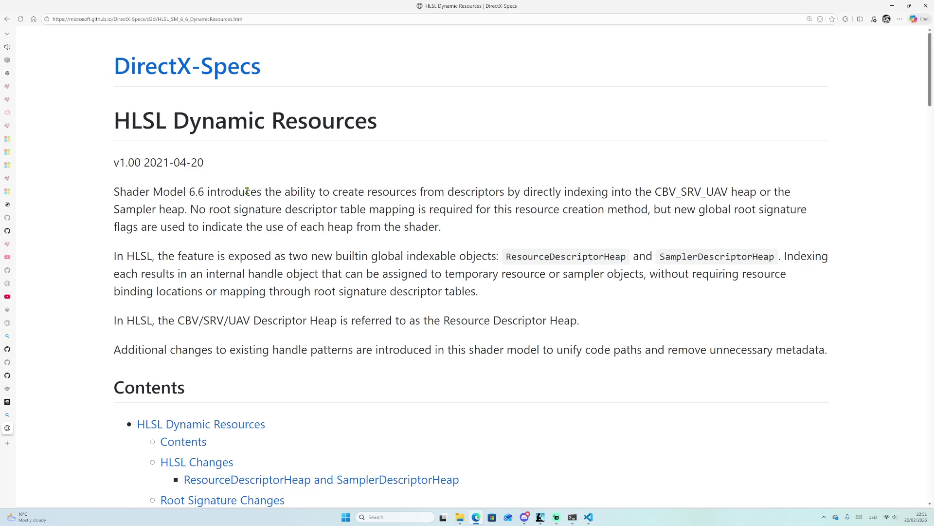
Jump to the spec's Change Log and select the 'DXIL 1.6 spec' note in version 0.5.
{"action": "scroll", "coordinate": [379, 234], "scroll_direction": "down", "scroll_amount": 5}
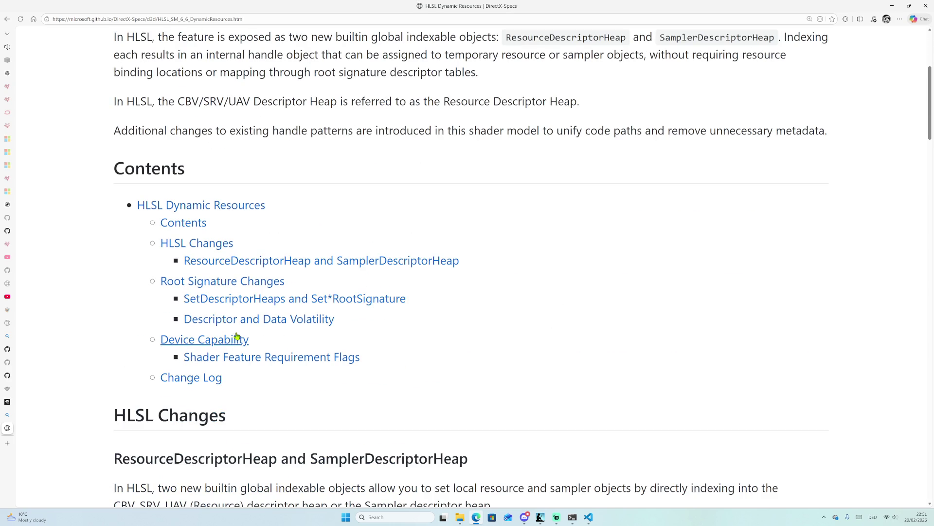
{"action": "scroll", "coordinate": [224, 341], "scroll_direction": "down", "scroll_amount": 5}
{"action": "left_click", "coordinate": [205, 84]}
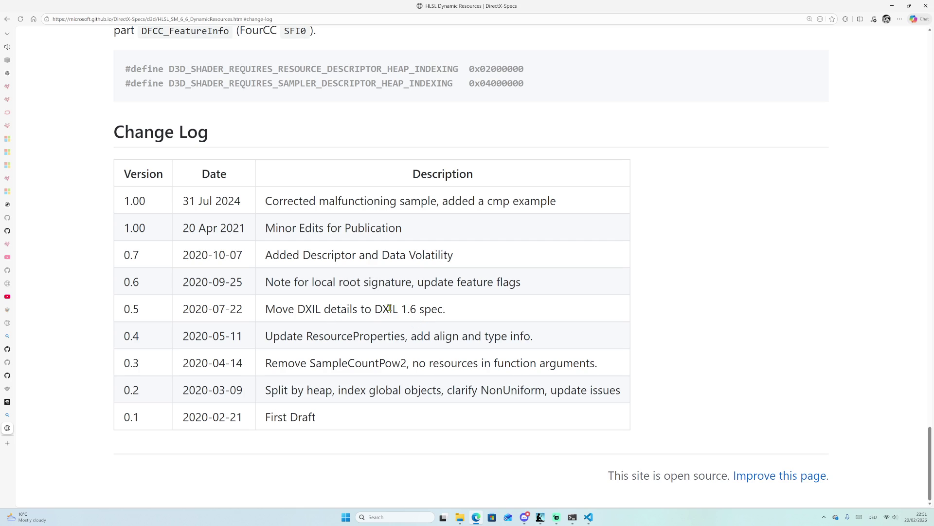
{"action": "left_click_drag", "start_coordinate": [376, 308], "coordinate": [442, 308]}
{"action": "key", "text": "ctrl+c"}
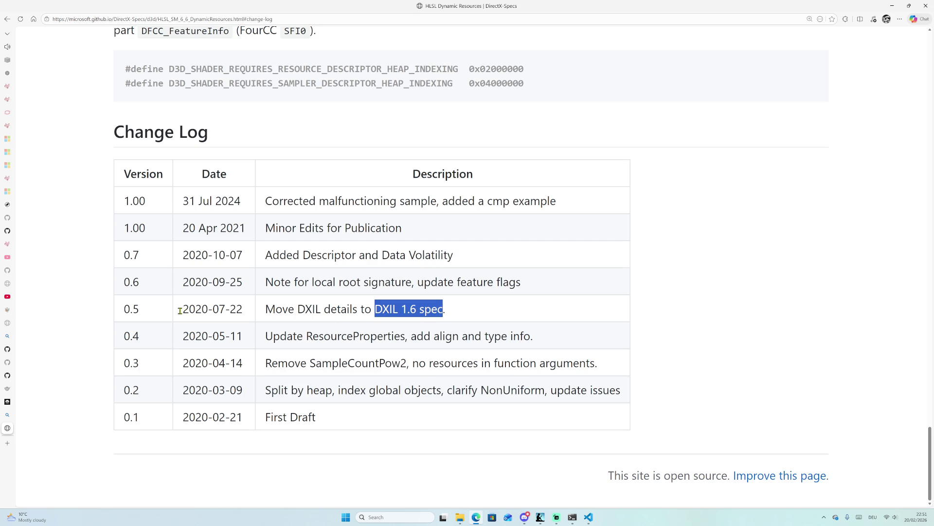
Search Bing for the pasted DXIL 1.6 spec text and expand the full AI answer.
{"action": "left_click", "coordinate": [7, 415]}
{"action": "left_click", "coordinate": [297, 19]}
{"action": "key", "text": "ctrl+v"}
{"action": "key", "text": "Return"}
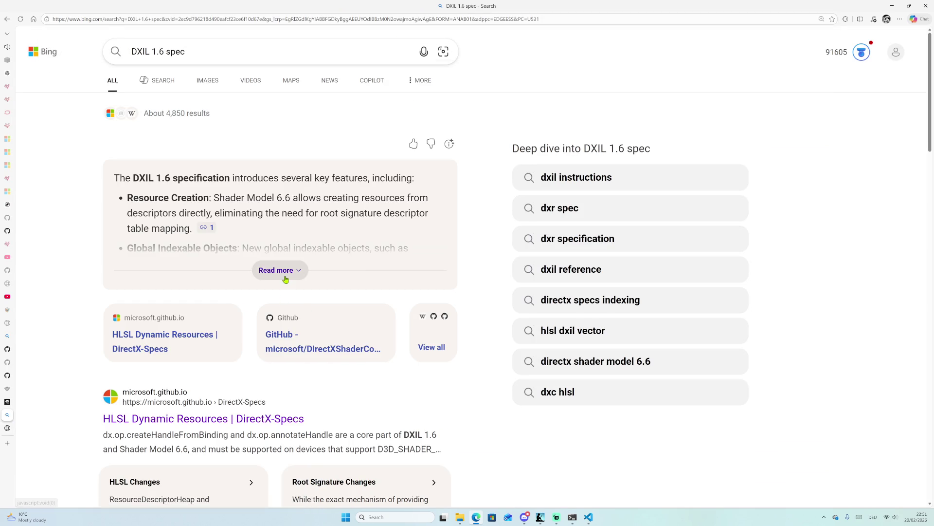
{"action": "left_click", "coordinate": [279, 278]}
{"action": "scroll", "coordinate": [277, 289], "scroll_direction": "down", "scroll_amount": 10}
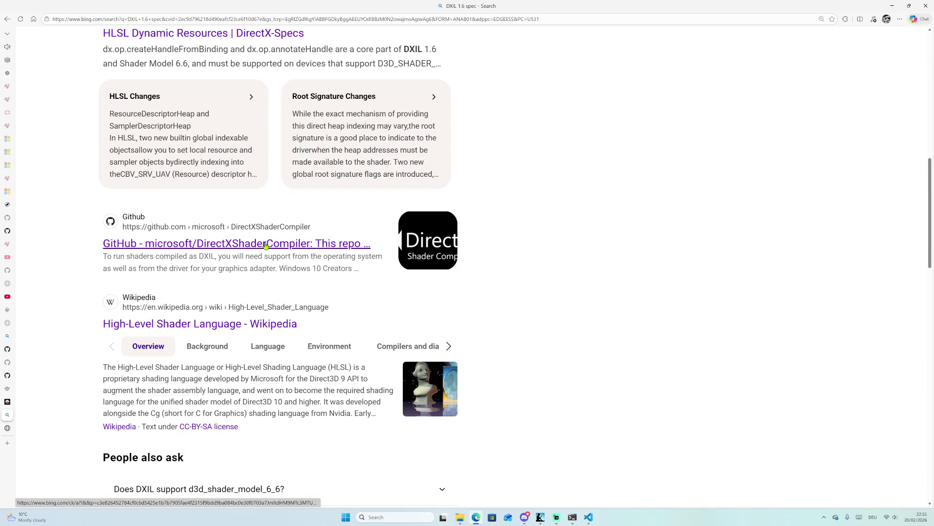
{"action": "scroll", "coordinate": [244, 171], "scroll_direction": "up", "scroll_amount": 10}
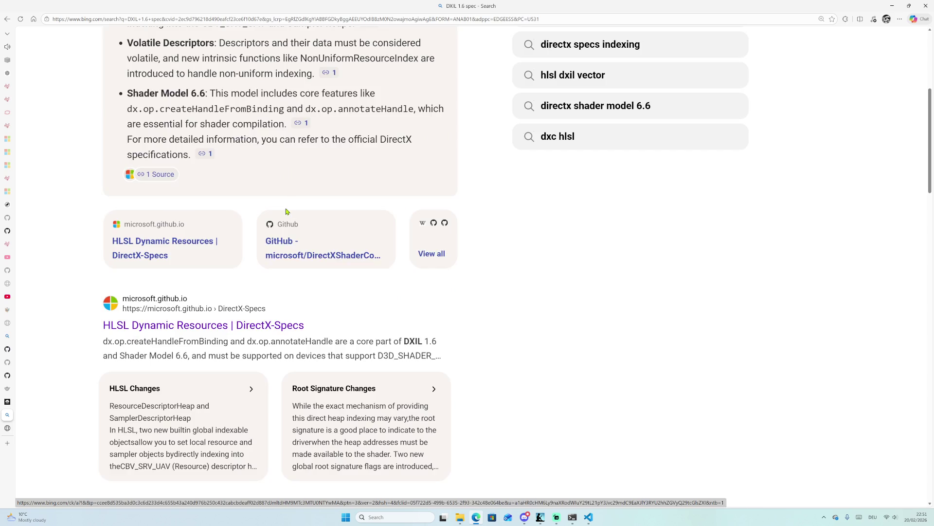
Drop '1.6' to search for 'DXIL spec' and open the GitHub DXIL.rst result.
{"action": "left_click_drag", "start_coordinate": [165, 51], "coordinate": [152, 51]}
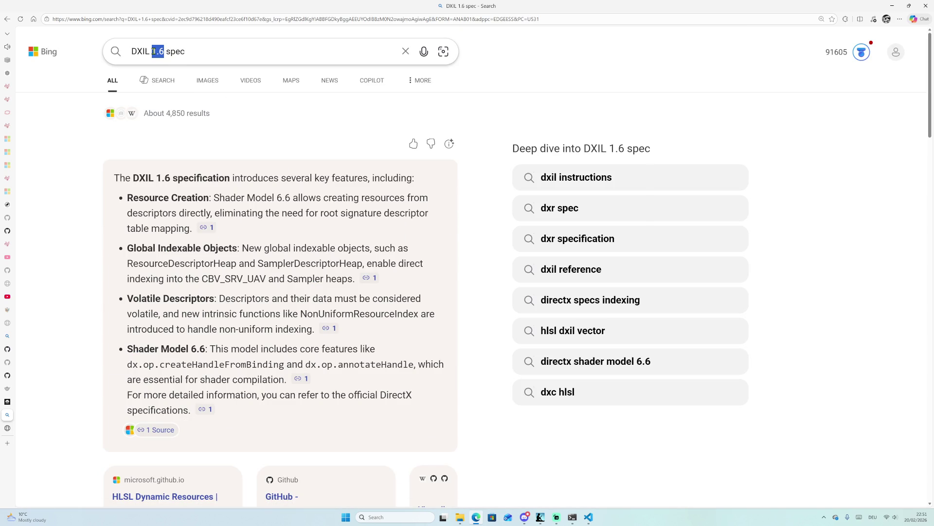
{"action": "key", "text": "BackSpace"}
{"action": "key", "text": "Return"}
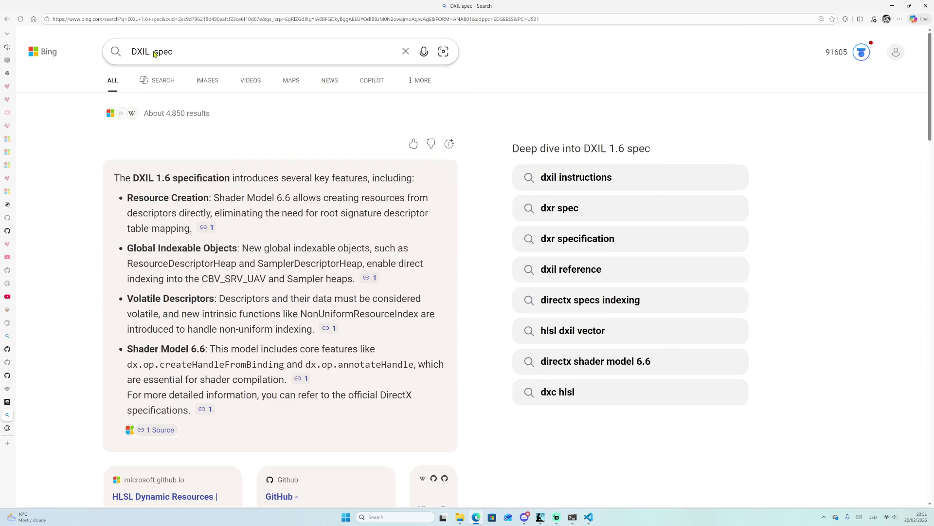
{"action": "scroll", "coordinate": [244, 195], "scroll_direction": "down", "scroll_amount": 5}
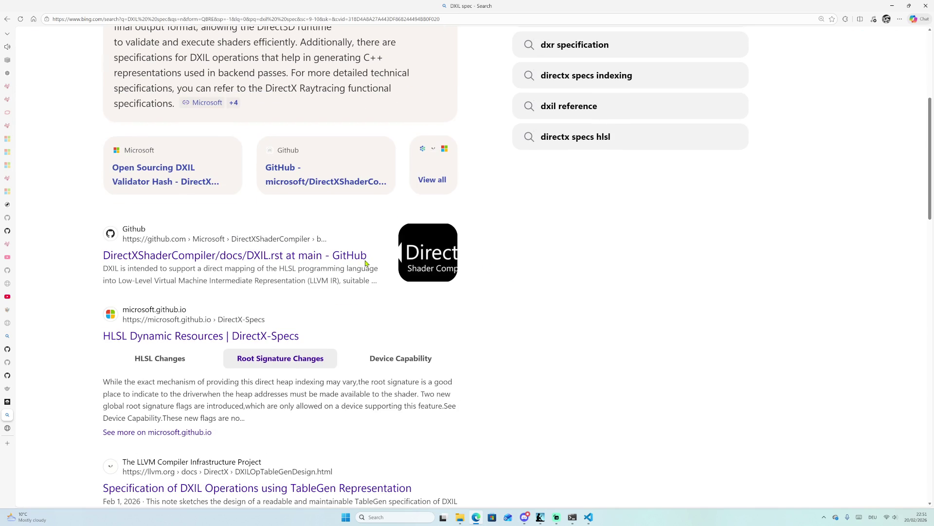
{"action": "left_click", "coordinate": [273, 261]}
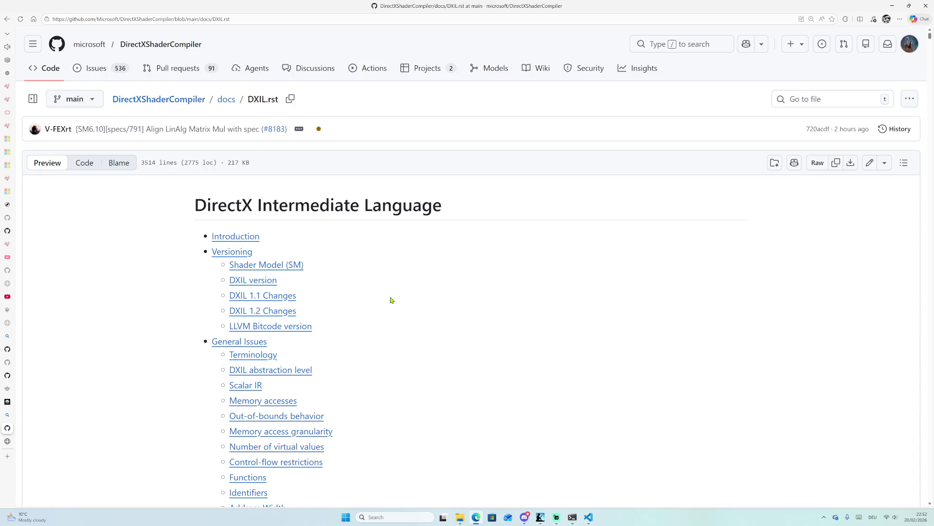
Find 'root signature' on the DXIL.rst page, replacing an earlier 'dynamic re' query.
{"action": "key", "text": "ctrl+f"}
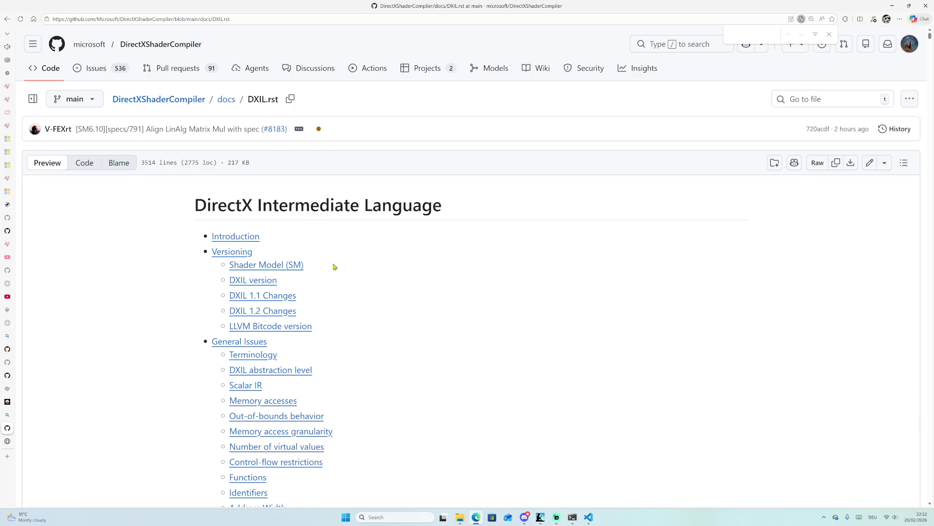
{"action": "type", "text": "dynamic"}
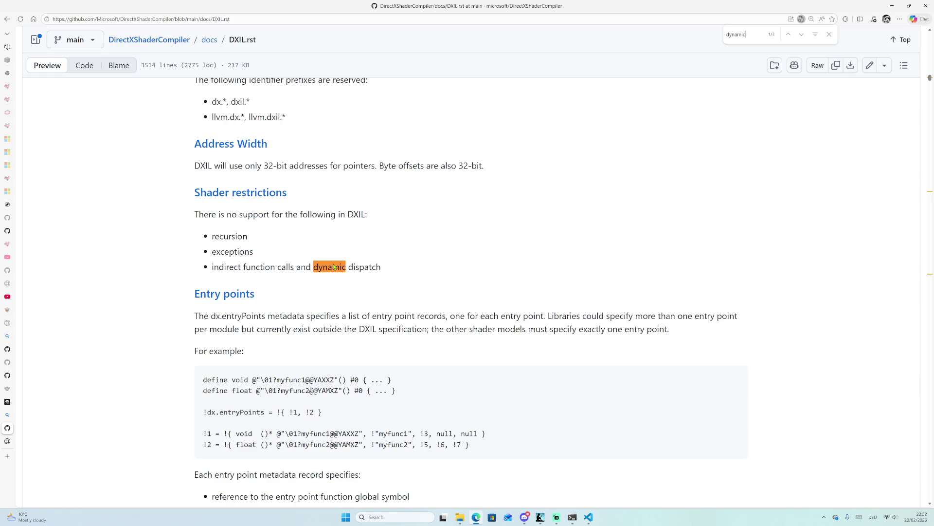
{"action": "type", "text": " r"}
{"action": "key", "text": "BackSpace"}
{"action": "key", "text": "BackSpace"}
{"action": "type", "text": "re"}
{"action": "key", "text": "BackSpace"}
{"action": "key", "text": "BackSpace"}
{"action": "key", "text": "BackSpace"}
{"action": "type", "text": "root"}
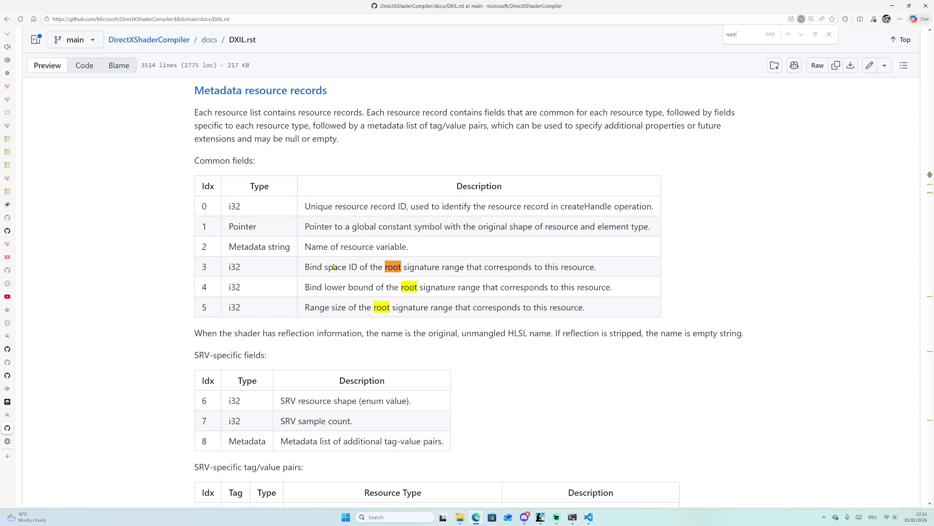
{"action": "type", "text": " signa"}
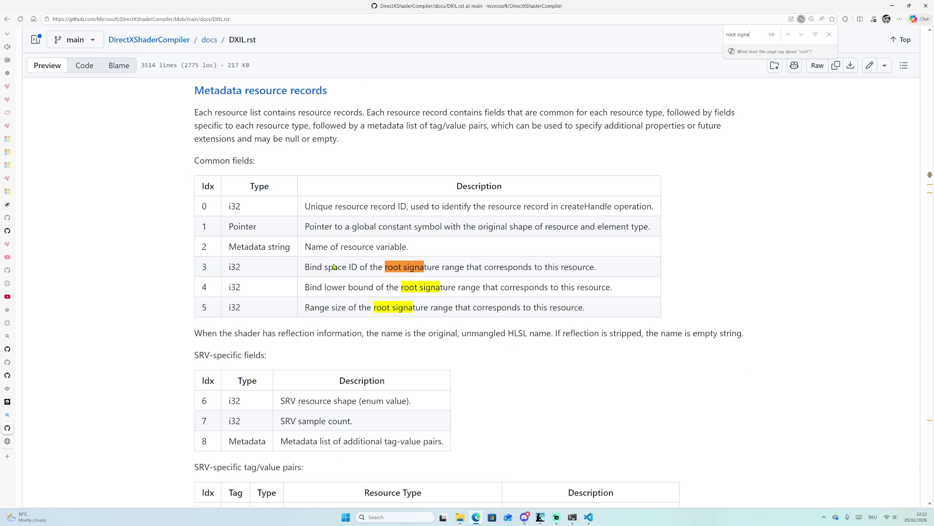
{"action": "type", "text": "ture"}
Step through the 'root signature' matches, including the rule table and Reflection information entries.
{"action": "key", "text": "Return"}
{"action": "key", "text": "Return"}
{"action": "key", "text": "Return"}
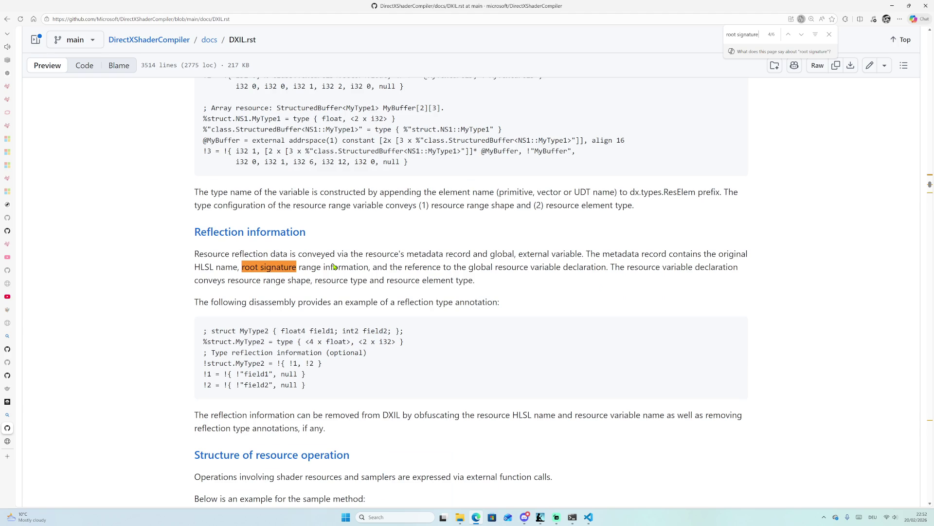
{"action": "key", "text": "Return"}
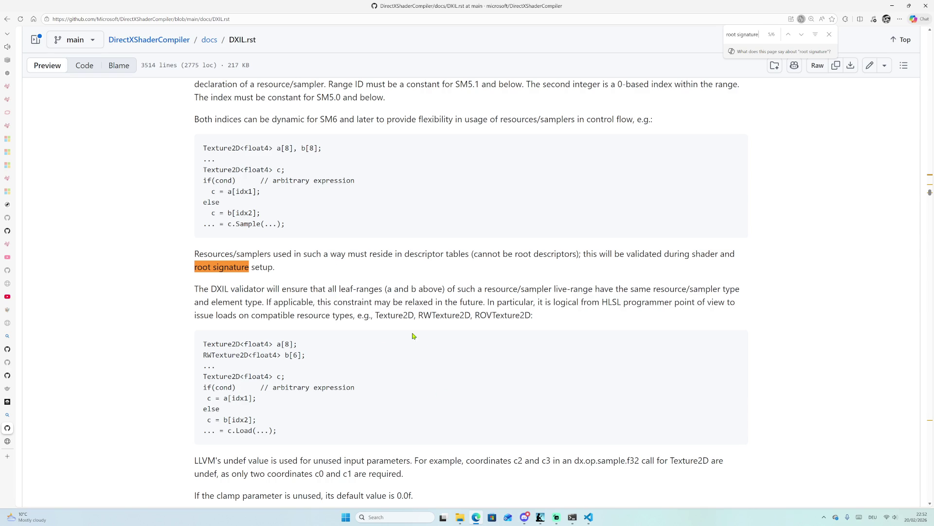
{"action": "key", "text": "Return"}
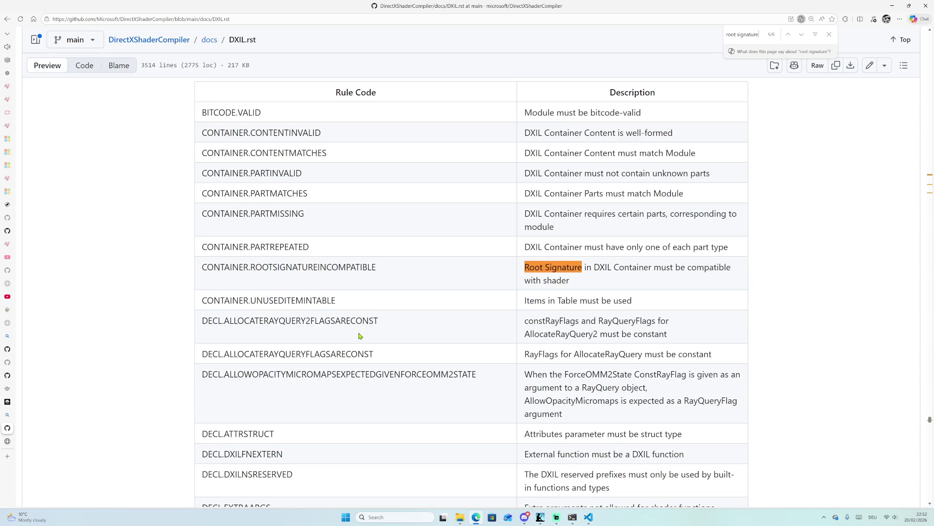
{"action": "key", "text": "Return"}
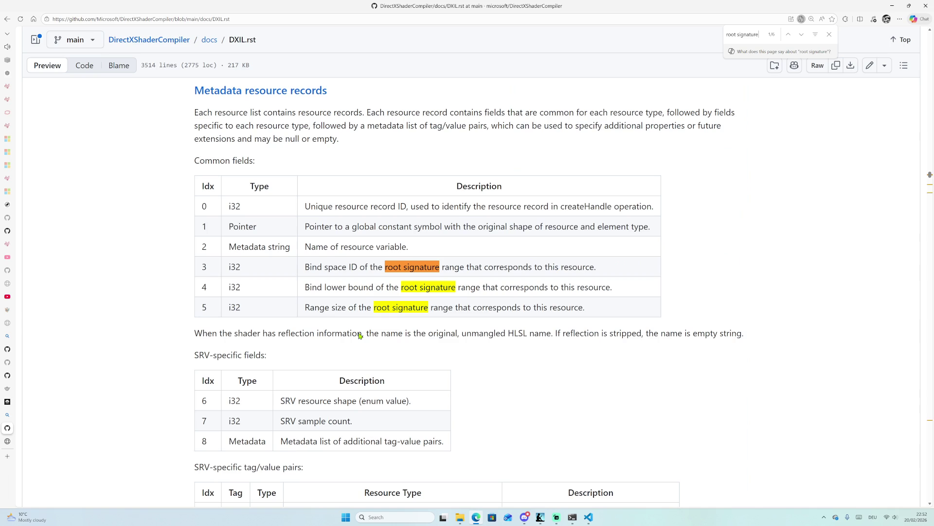
{"action": "key", "text": "Return"}
{"action": "key", "text": "Return"}
{"action": "key", "text": "Return"}
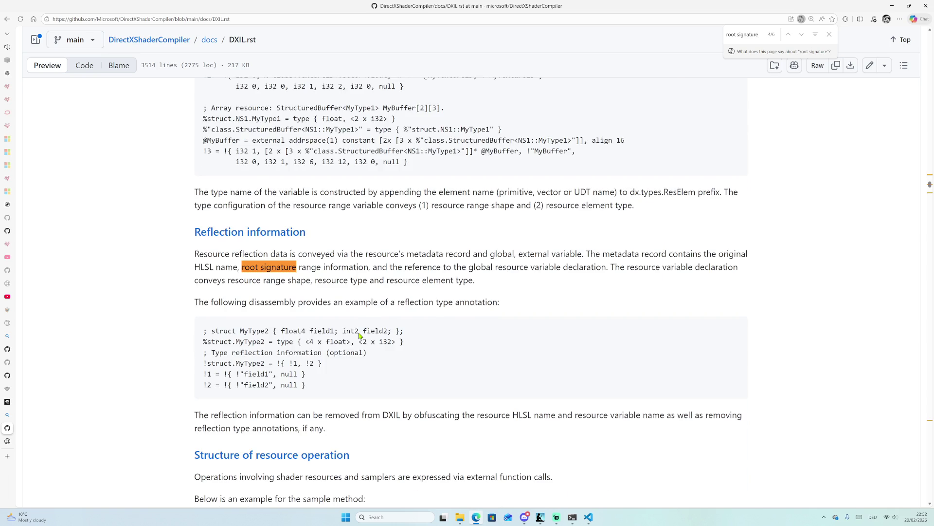
{"action": "key", "text": "Return"}
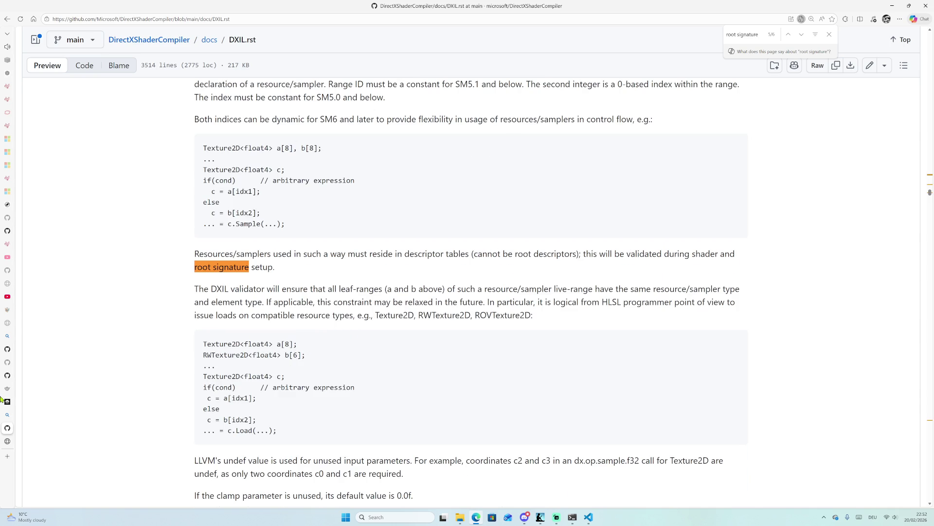
Go back to the HLSL Dynamic Resources spec, up to the Descriptor and Data Volatility section.
{"action": "mouse_move", "coordinate": [2, 397]}
{"action": "left_click", "coordinate": [42, 444]}
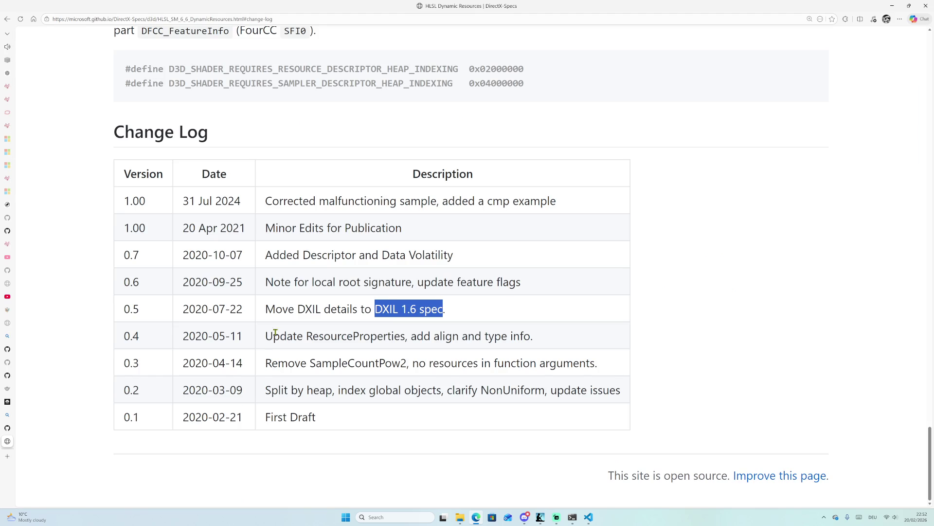
{"action": "scroll", "coordinate": [271, 334], "scroll_direction": "up", "scroll_amount": 5}
{"action": "scroll", "coordinate": [341, 317], "scroll_direction": "up", "scroll_amount": 3}
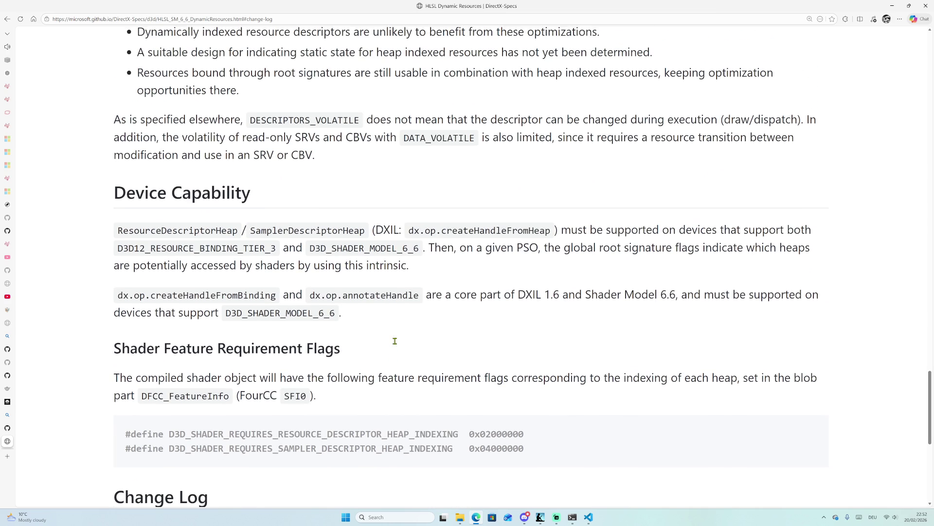
{"action": "scroll", "coordinate": [285, 241], "scroll_direction": "up", "scroll_amount": 5}
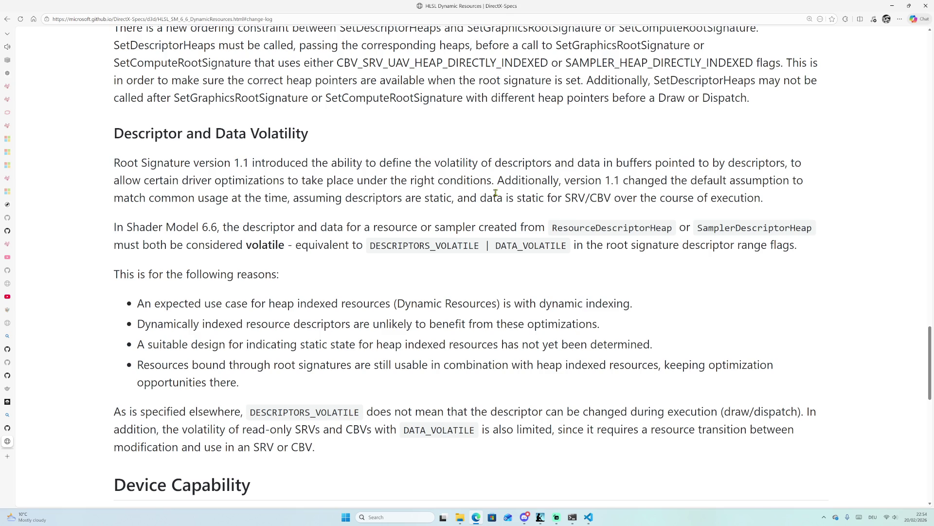
Highlight the optimization-opportunities sentence, then move up to the SetDescriptorHeaps and Set*RootSignature section.
{"action": "left_click_drag", "start_coordinate": [444, 369], "coordinate": [712, 379]}
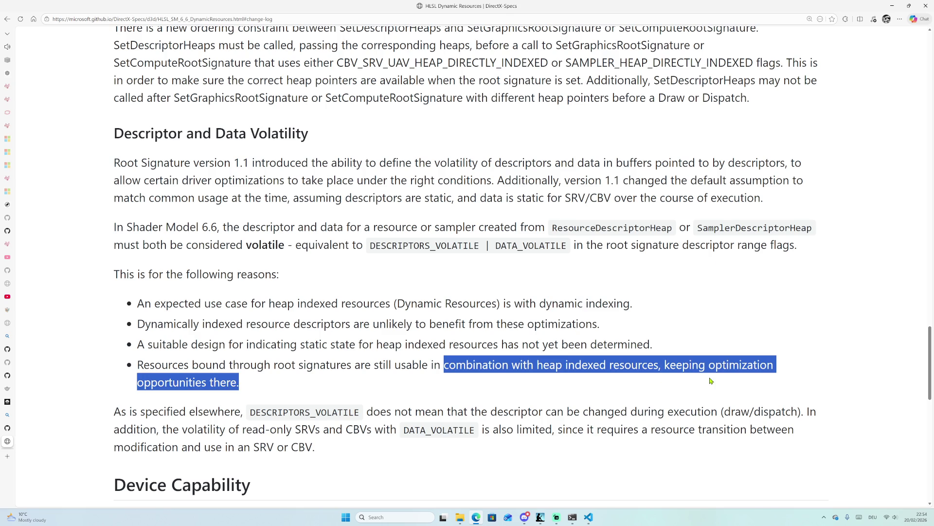
{"action": "left_click", "coordinate": [118, 409]}
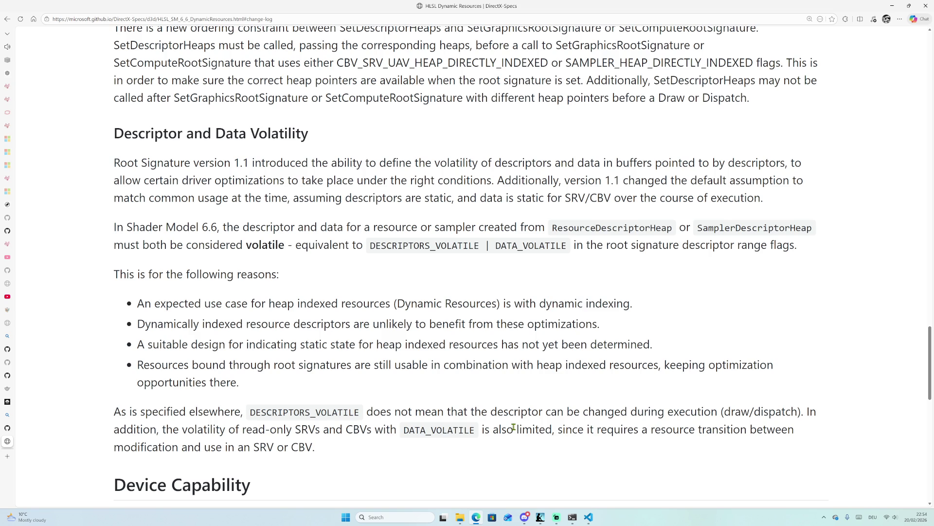
{"action": "scroll", "coordinate": [538, 272], "scroll_direction": "up", "scroll_amount": 2}
{"action": "scroll", "coordinate": [482, 236], "scroll_direction": "up", "scroll_amount": 1}
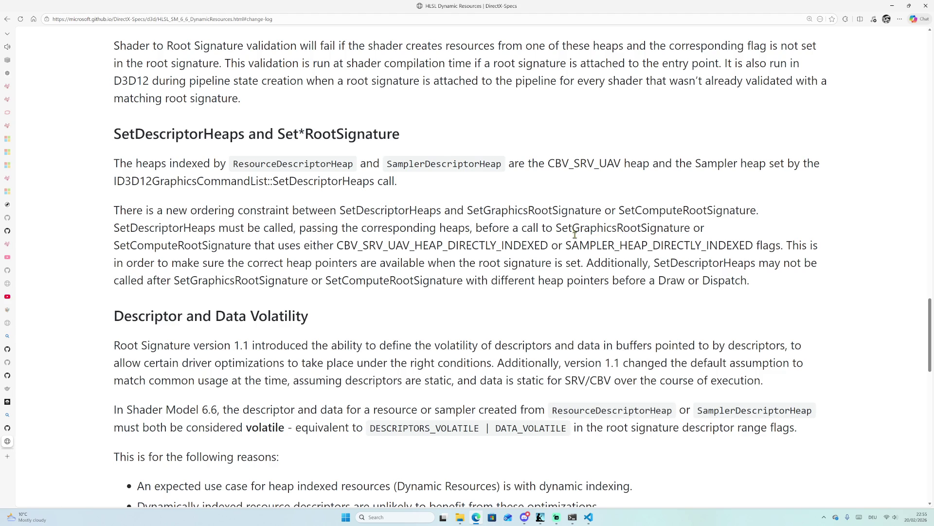
Highlight the SetGraphicsRootSignature call and DIRECTLY_INDEXED flags, then return to the spec's top.
{"action": "left_click_drag", "start_coordinate": [522, 228], "coordinate": [666, 229]}
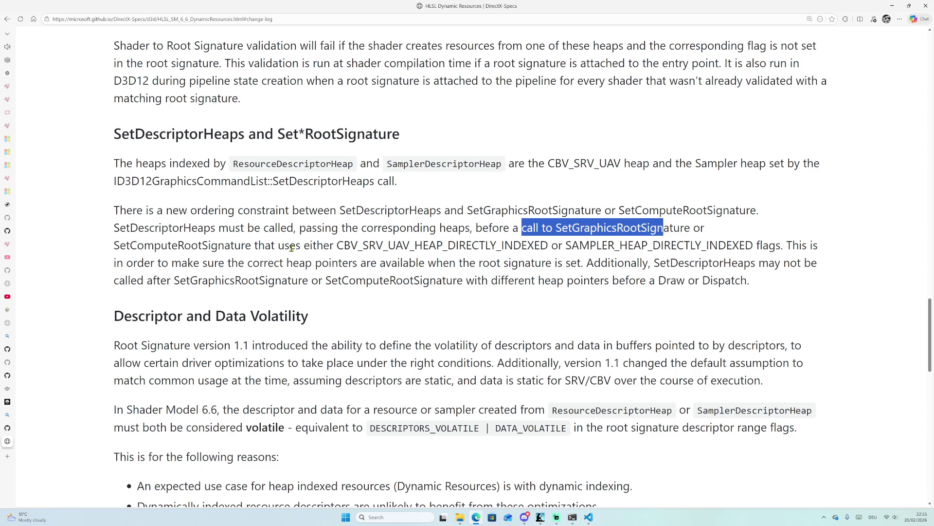
{"action": "left_click_drag", "start_coordinate": [350, 246], "coordinate": [782, 251]}
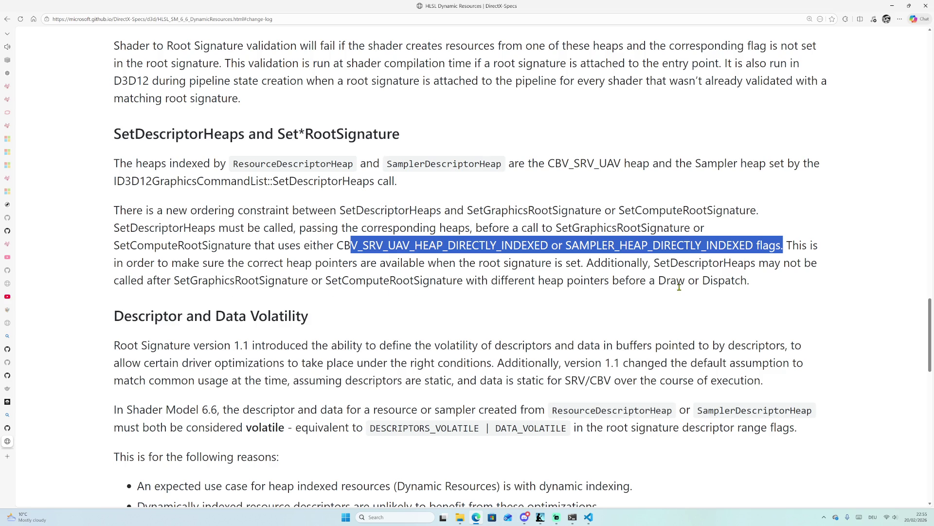
{"action": "scroll", "coordinate": [421, 249], "scroll_direction": "up", "scroll_amount": 4}
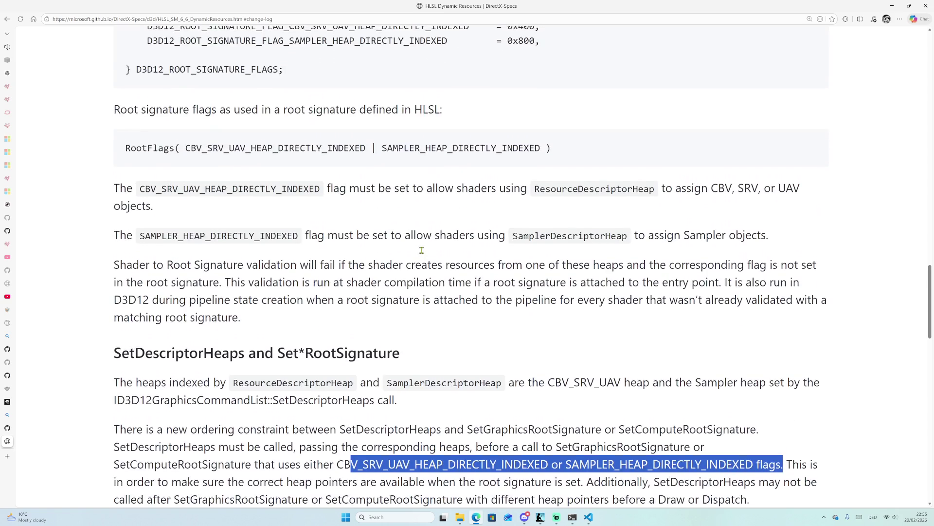
{"action": "scroll", "coordinate": [423, 253], "scroll_direction": "up", "scroll_amount": 2}
{"action": "scroll", "coordinate": [423, 257], "scroll_direction": "up", "scroll_amount": 15}
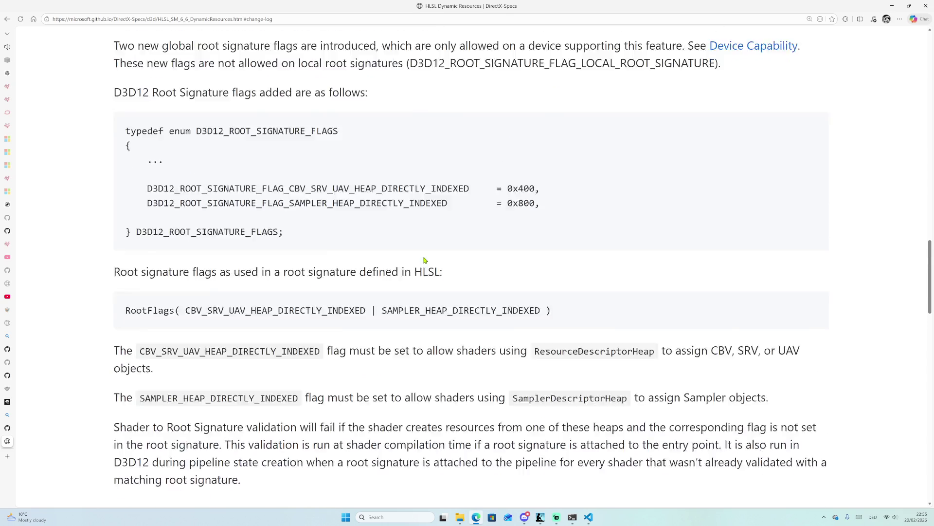
{"action": "scroll", "coordinate": [454, 249], "scroll_direction": "up", "scroll_amount": 4}
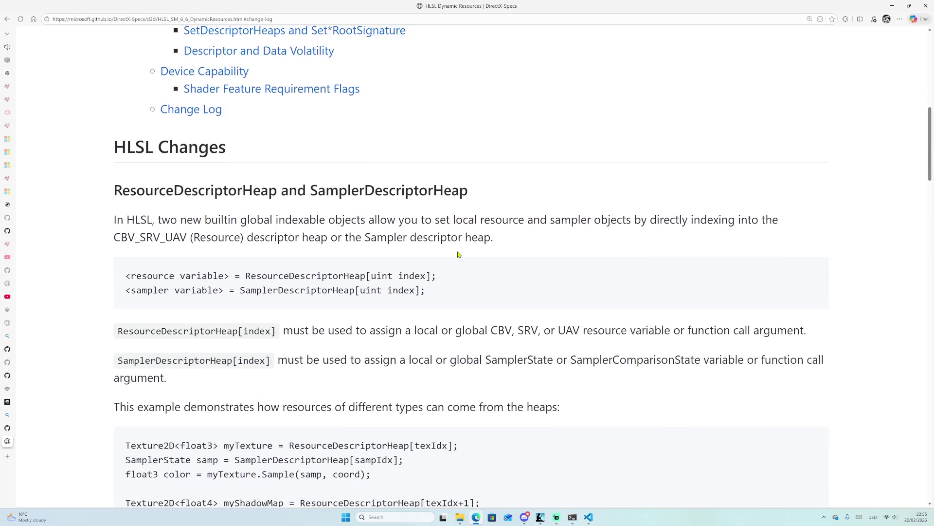
{"action": "scroll", "coordinate": [457, 249], "scroll_direction": "down", "scroll_amount": 20}
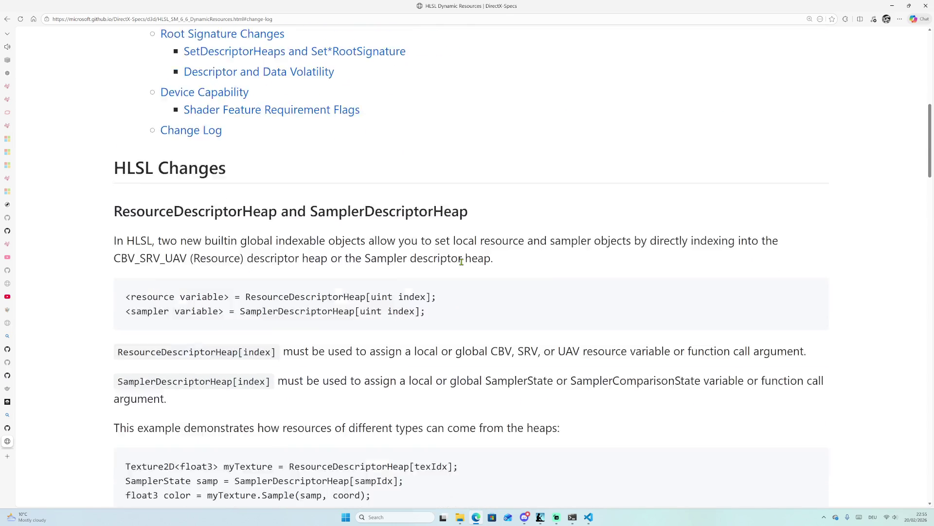
{"action": "scroll", "coordinate": [444, 261], "scroll_direction": "up", "scroll_amount": 6}
{"action": "scroll", "coordinate": [443, 257], "scroll_direction": "up", "scroll_amount": 20}
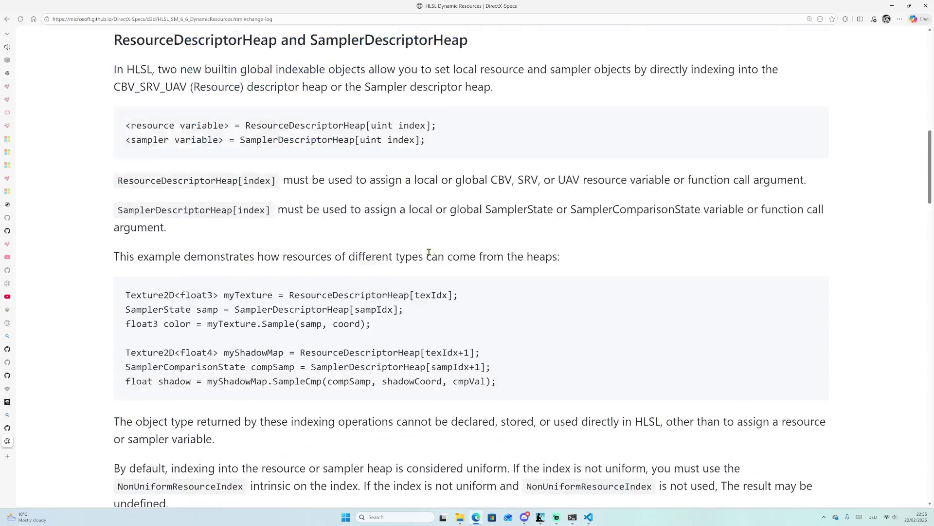
In ChatGPT, begin the prompt 'context dx12 learning. Topic HLSL Dynamic Resources. Wit'.
{"action": "mouse_move", "coordinate": [380, 124]}
{"action": "left_mouse_down"}
{"action": "mouse_move", "coordinate": [141, 127]}
{"action": "mouse_move", "coordinate": [80, 142]}
{"action": "left_mouse_up"}
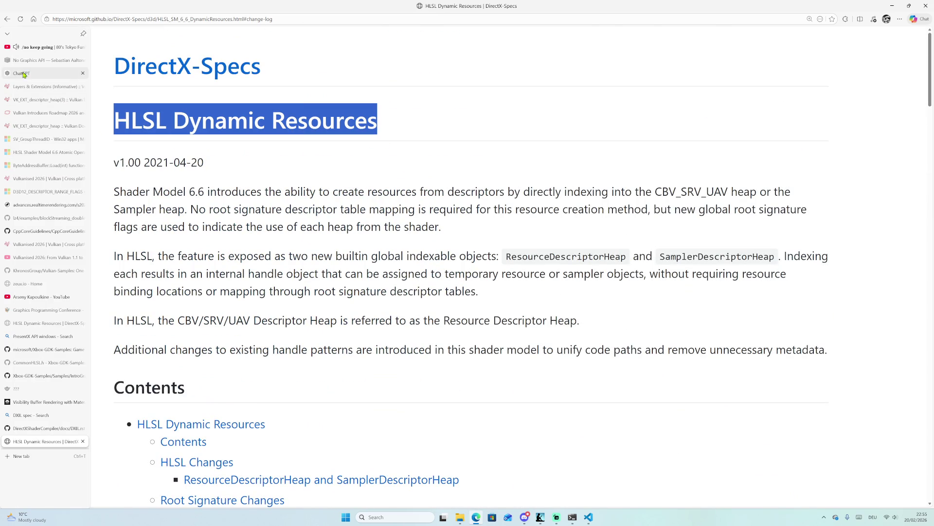
{"action": "left_click", "coordinate": [15, 73]}
{"action": "type", "text": "c"}
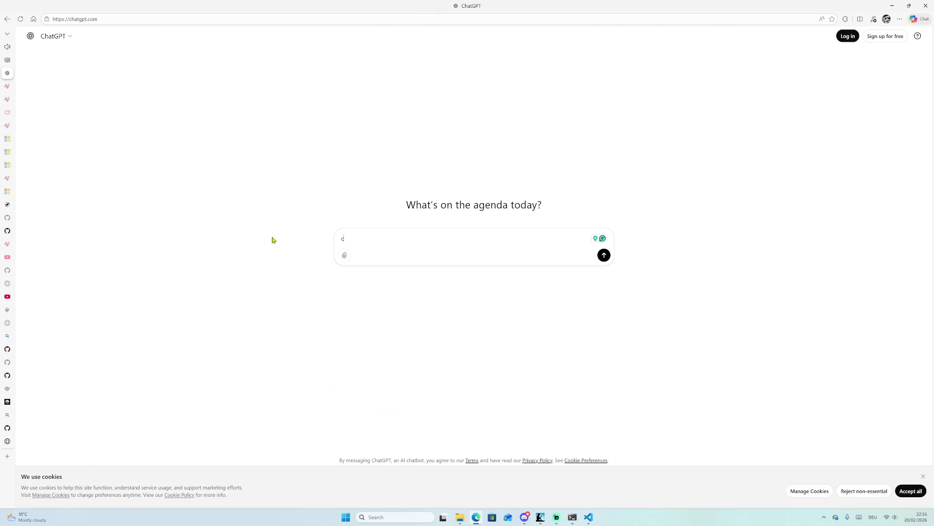
{"action": "type", "text": "ontext dx12 learning."}
{"action": "type", "text": " Topic "}
{"action": "type", "text": "HLSL Dynamic Resources."}
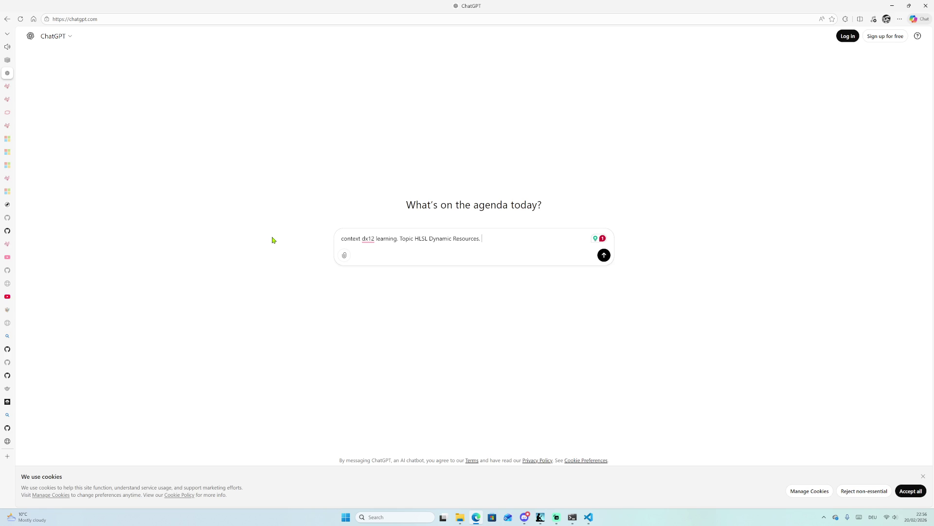
{"action": "type", "text": " Wit"}
Finish and send the question on mixing root descriptors and dynamic resources, then zoom in.
{"action": "key", "text": "BackSpace"}
{"action": "type", "text": "ch perform"}
{"action": "type", "text": "ence "}
{"action": "type", "text": "benifi"}
{"action": "type", "text": "ts"}
{"action": "type", "text": " I could ge"}
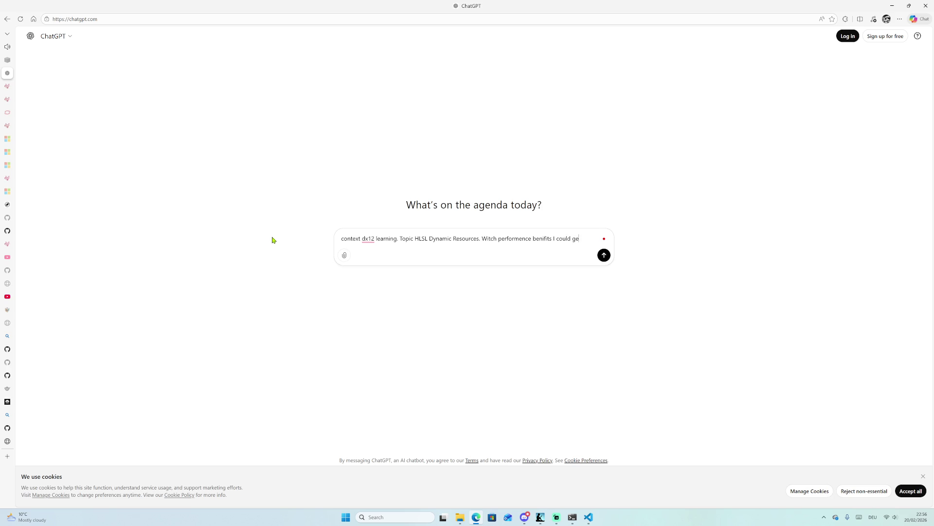
{"action": "type", "text": "t when m"}
{"action": "type", "text": "ic"}
{"action": "key", "text": "BackSpace"}
{"action": "type", "text": "xin"}
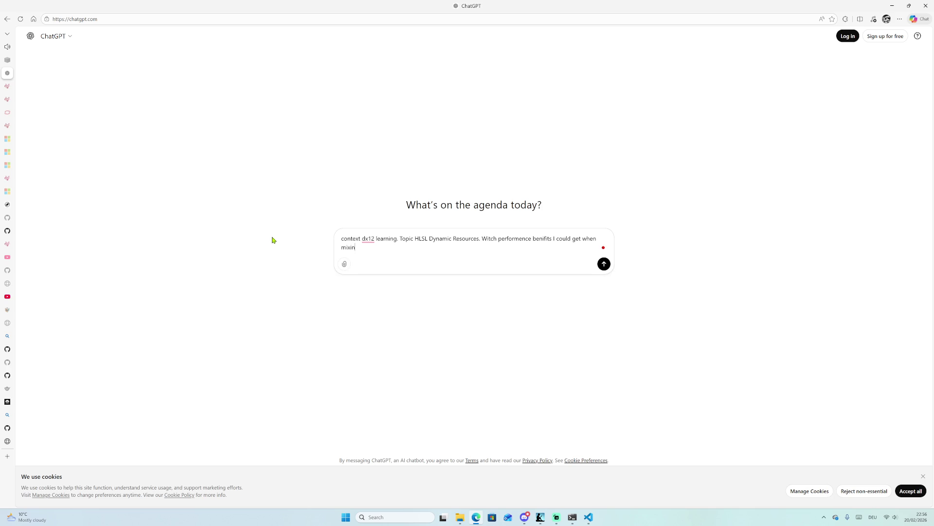
{"action": "type", "text": "g root "}
{"action": "type", "text": "desc"}
{"action": "type", "text": "riptors "}
{"action": "type", "text": "and"}
{"action": "mouse_move", "coordinate": [577, 239]}
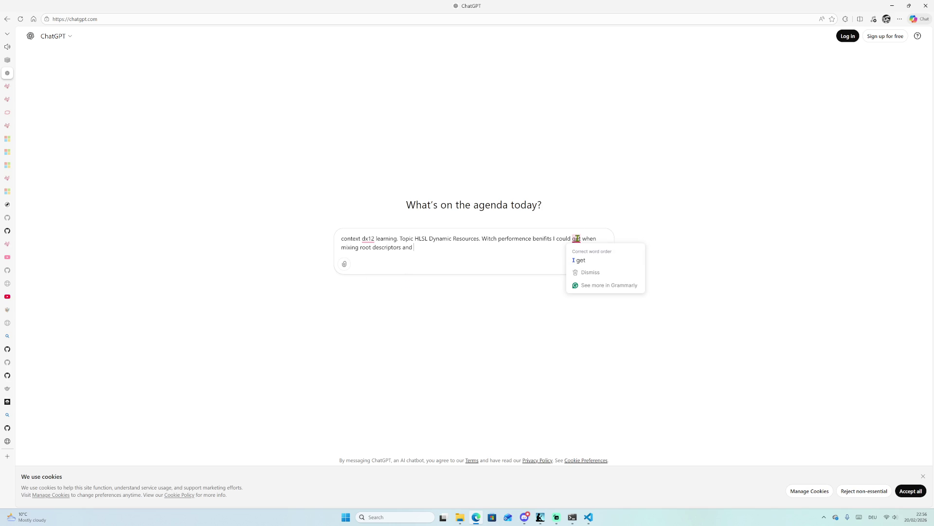
{"action": "left_click", "coordinate": [585, 258]}
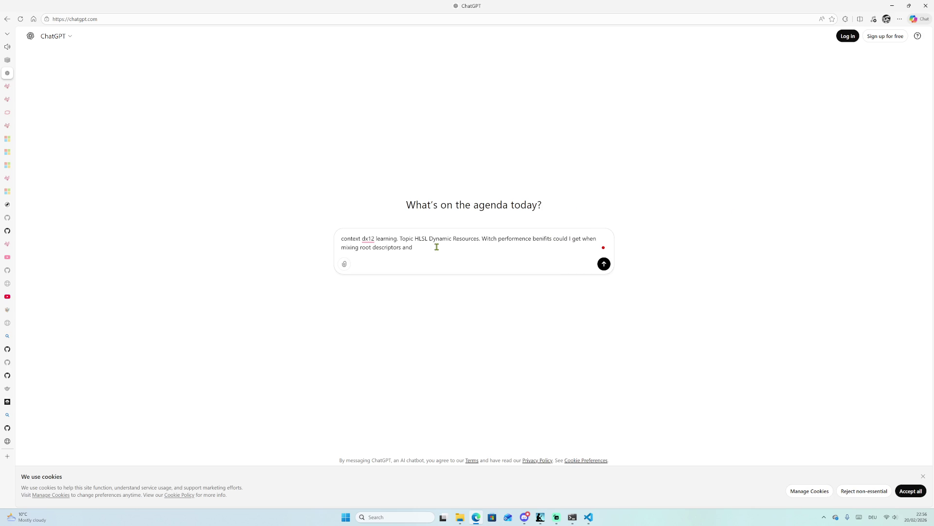
{"action": "type", "text": "d"}
{"action": "type", "text": "yn"}
{"action": "type", "text": "resources"}
{"action": "type", "text": " approac"}
{"action": "type", "text": "h in a single "}
{"action": "type", "text": "root signature?"}
{"action": "key", "text": "Return"}
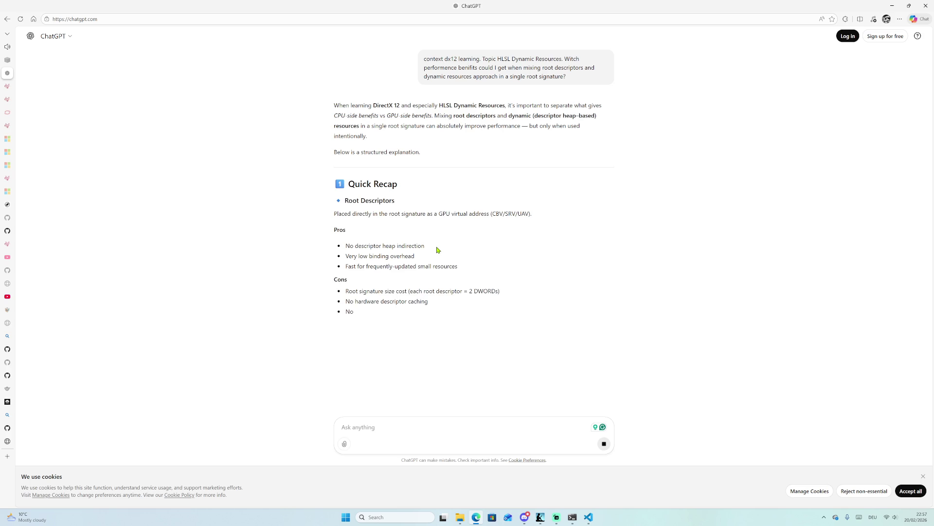
{"action": "key", "text": "ctrl+plus"}
{"action": "key", "text": "ctrl+plus"}
{"action": "key", "text": "ctrl+plus"}
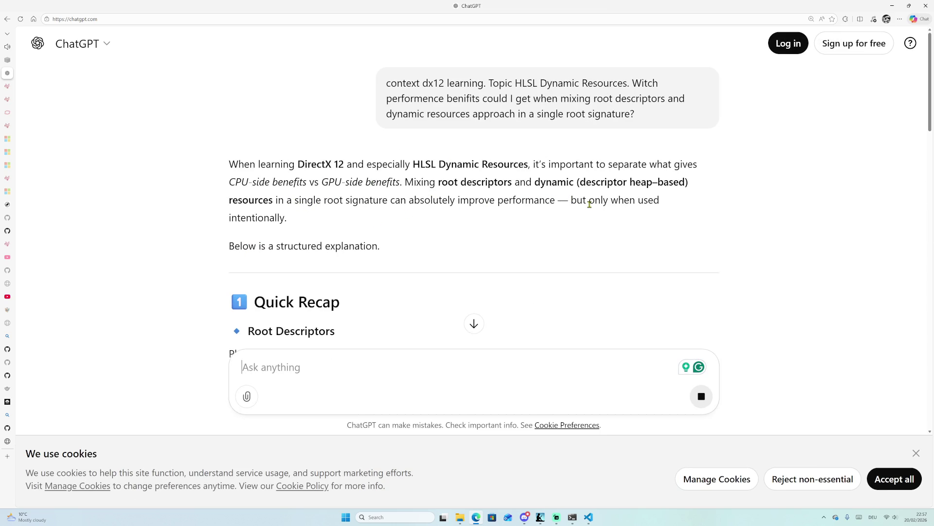
Read down the Quick Recap pros and cons of root descriptors and descriptor tables.
{"action": "scroll", "coordinate": [260, 226], "scroll_direction": "down", "scroll_amount": 2}
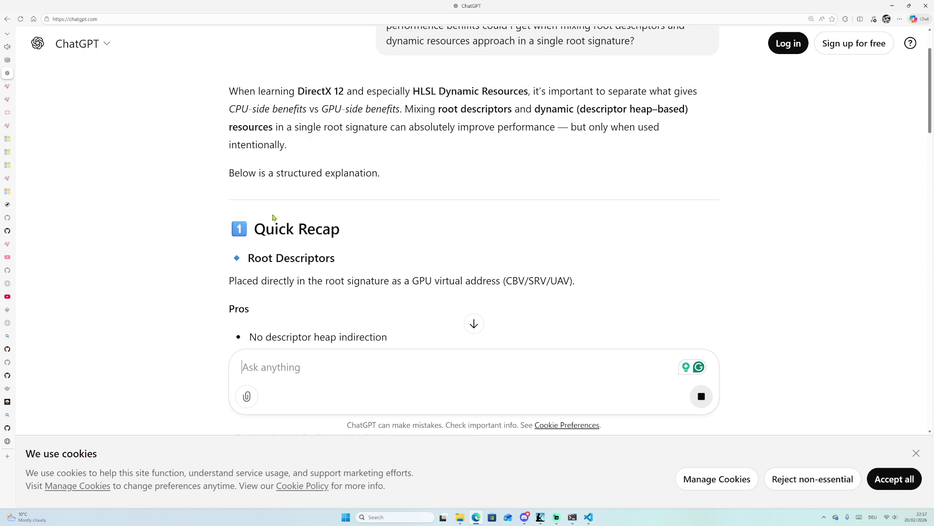
{"action": "scroll", "coordinate": [276, 215], "scroll_direction": "down", "scroll_amount": 1}
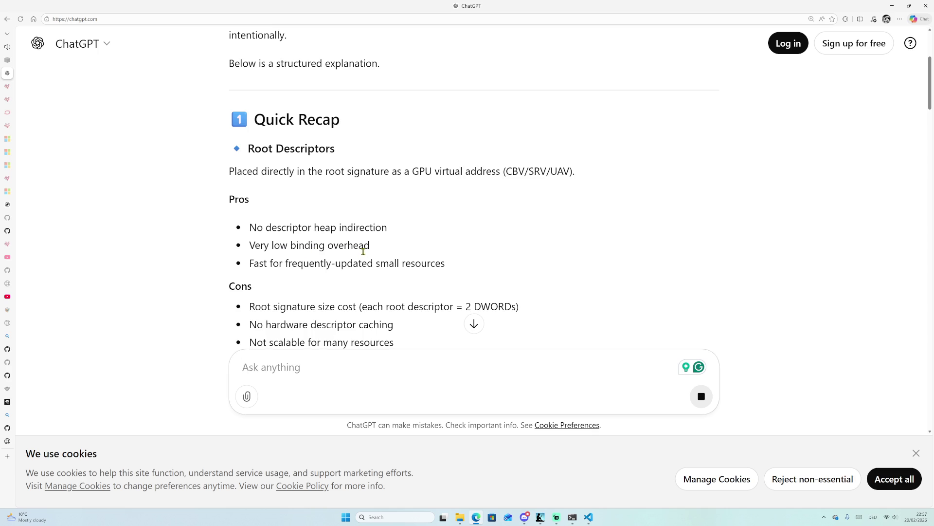
{"action": "scroll", "coordinate": [388, 252], "scroll_direction": "down", "scroll_amount": 1}
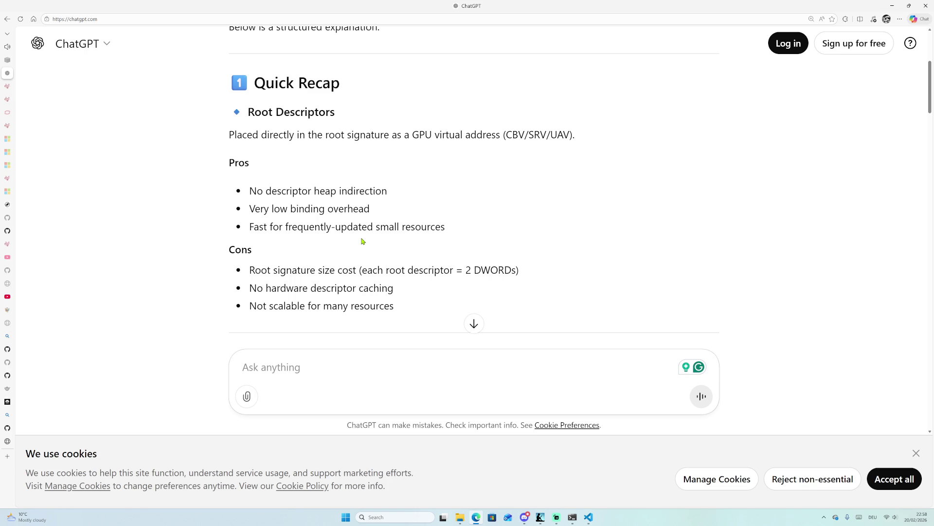
{"action": "scroll", "coordinate": [363, 241], "scroll_direction": "down", "scroll_amount": 2}
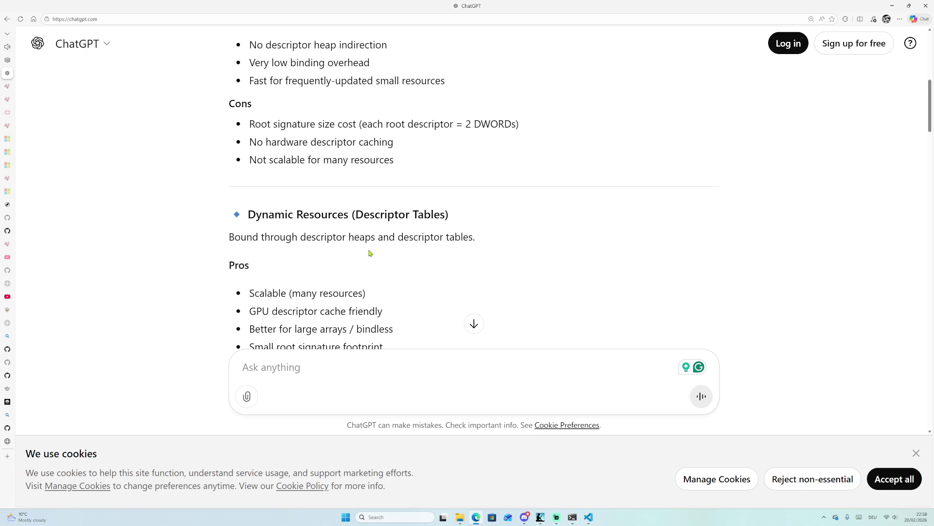
{"action": "scroll", "coordinate": [352, 239], "scroll_direction": "down", "scroll_amount": 1}
{"action": "scroll", "coordinate": [322, 195], "scroll_direction": "down", "scroll_amount": 1}
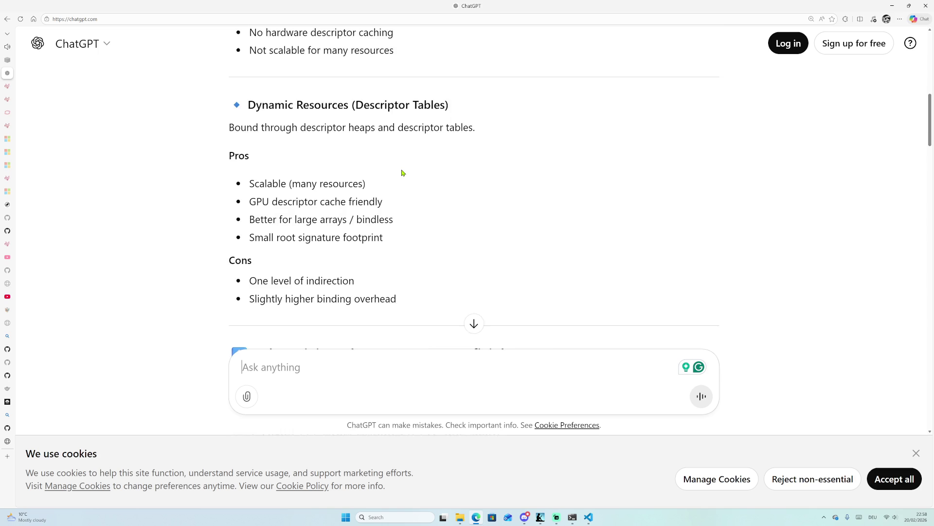
{"action": "scroll", "coordinate": [402, 172], "scroll_direction": "down", "scroll_amount": 1}
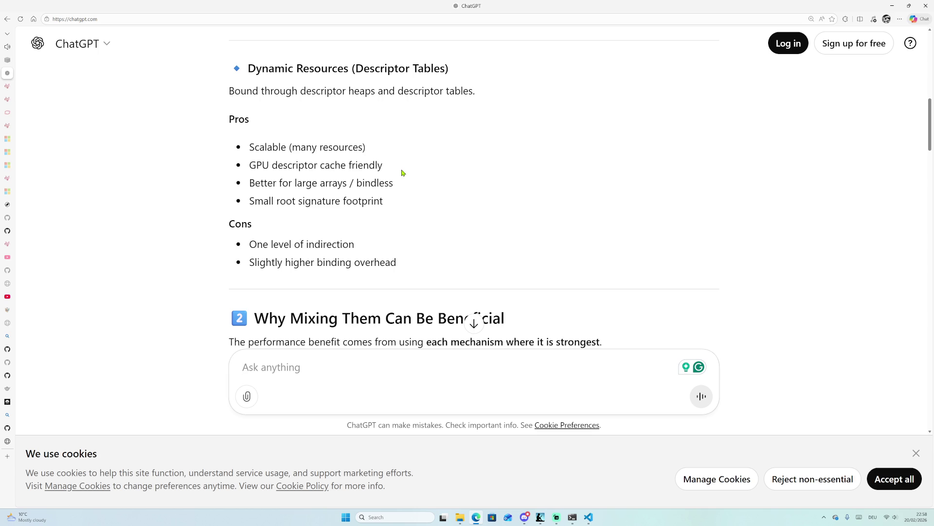
{"action": "scroll", "coordinate": [402, 173], "scroll_direction": "down", "scroll_amount": 3}
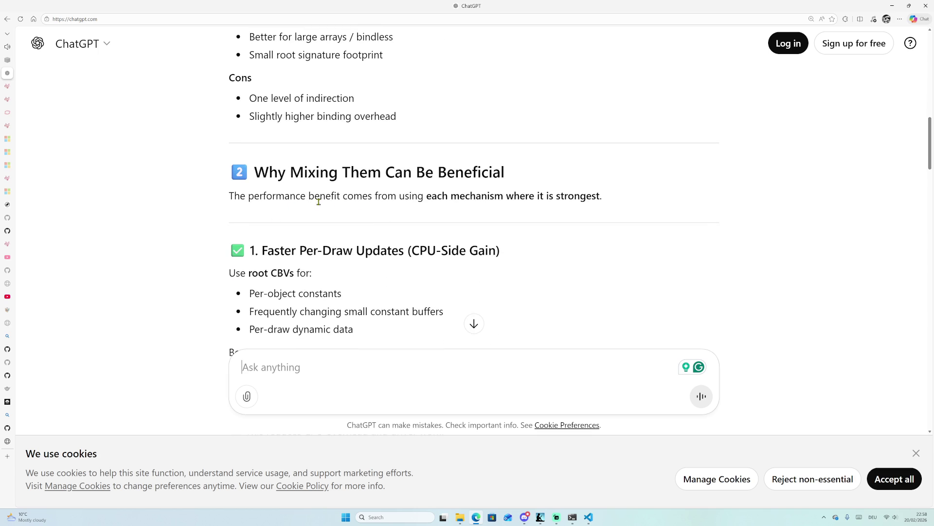
{"action": "scroll", "coordinate": [502, 218], "scroll_direction": "down", "scroll_amount": 2}
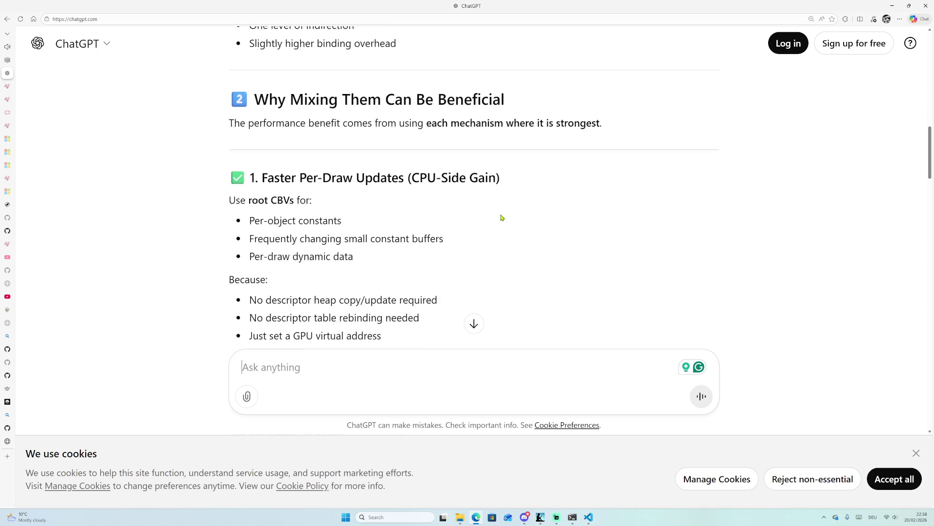
{"action": "scroll", "coordinate": [502, 218], "scroll_direction": "down", "scroll_amount": 2}
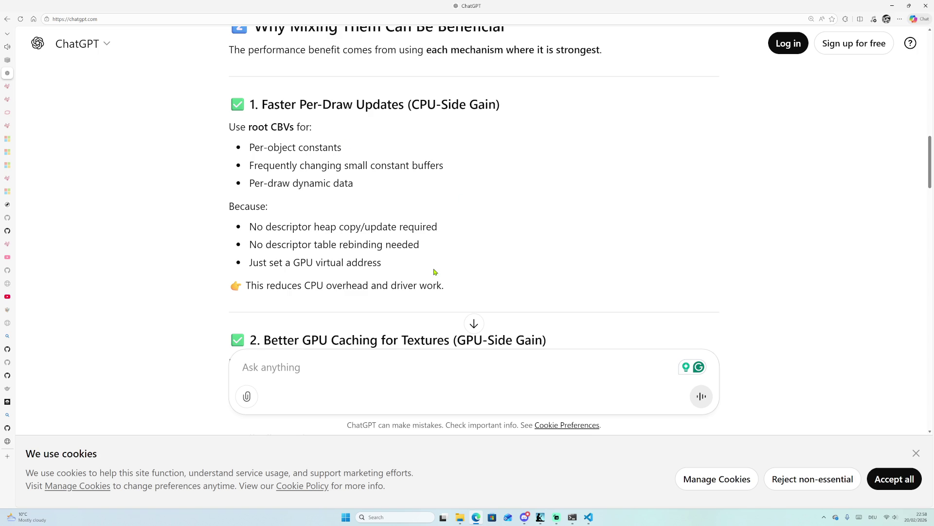
{"action": "scroll", "coordinate": [428, 271], "scroll_direction": "down", "scroll_amount": 1}
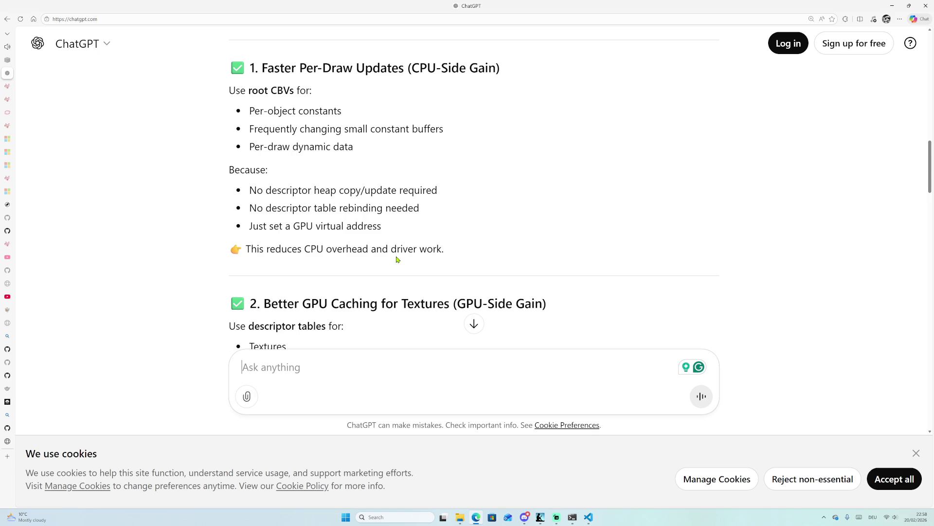
{"action": "scroll", "coordinate": [397, 259], "scroll_direction": "down", "scroll_amount": 3}
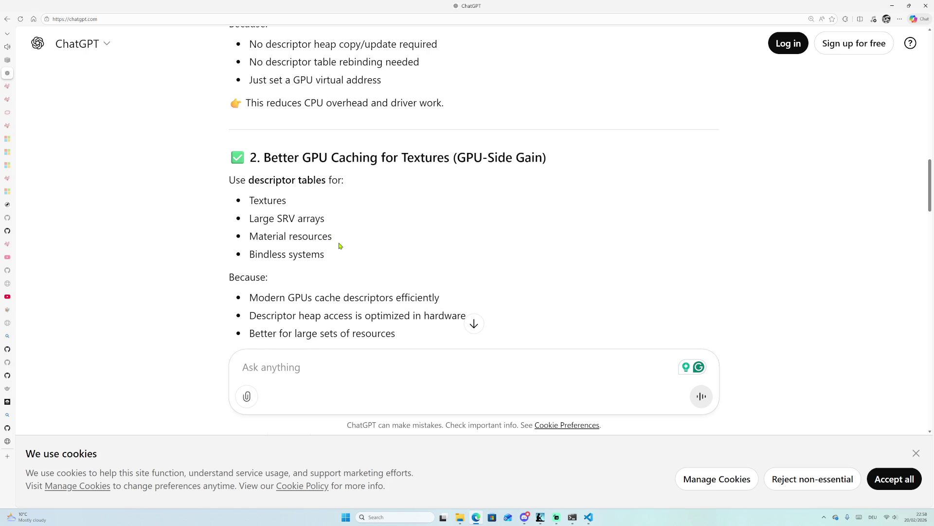
{"action": "scroll", "coordinate": [340, 246], "scroll_direction": "down", "scroll_amount": 1}
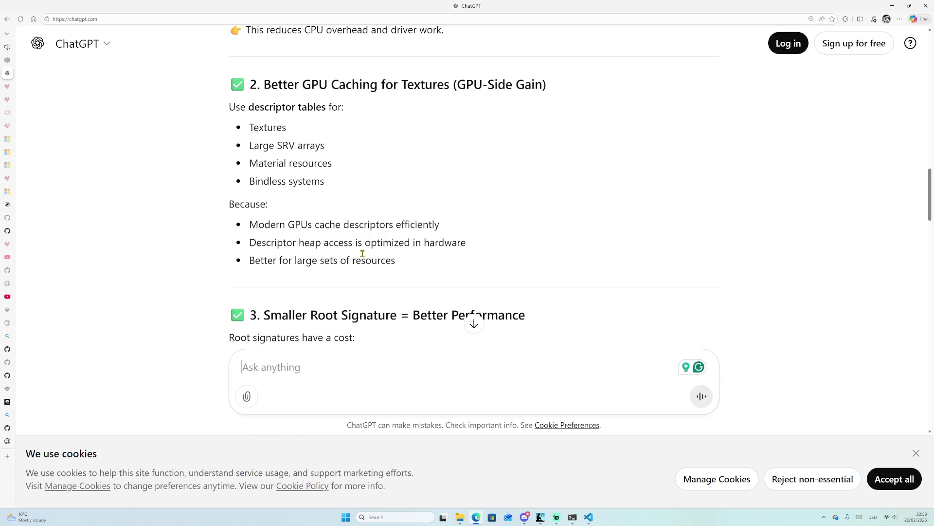
{"action": "scroll", "coordinate": [363, 254], "scroll_direction": "down", "scroll_amount": 2}
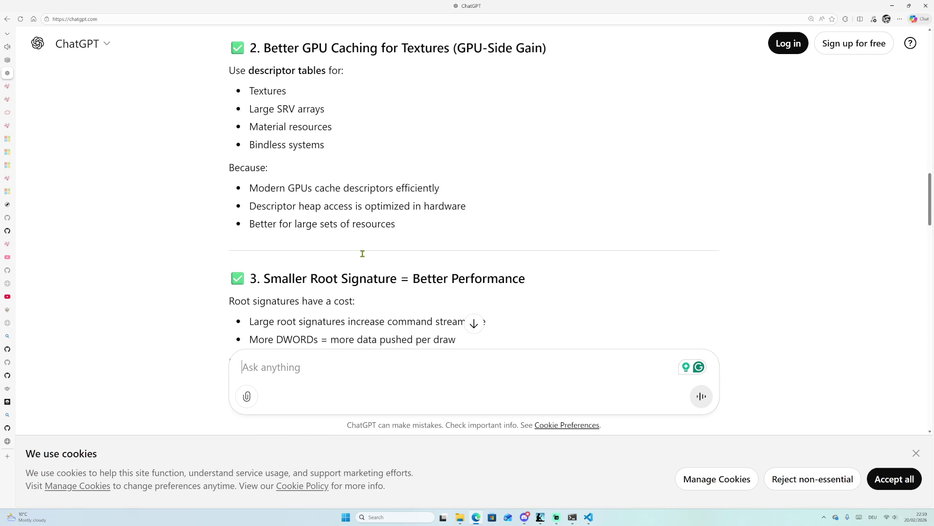
{"action": "scroll", "coordinate": [363, 253], "scroll_direction": "down", "scroll_amount": 1}
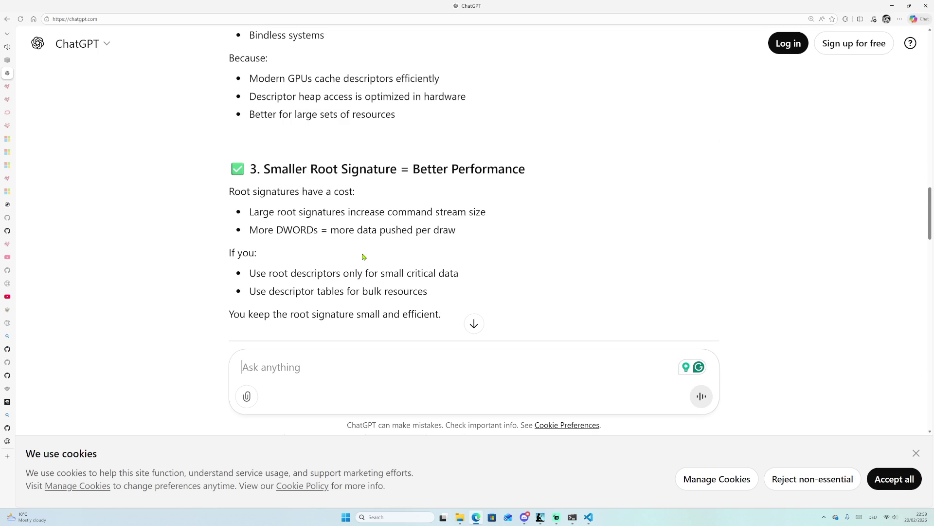
{"action": "scroll", "coordinate": [362, 256], "scroll_direction": "down", "scroll_amount": 1}
{"action": "scroll", "coordinate": [363, 258], "scroll_direction": "down", "scroll_amount": 1}
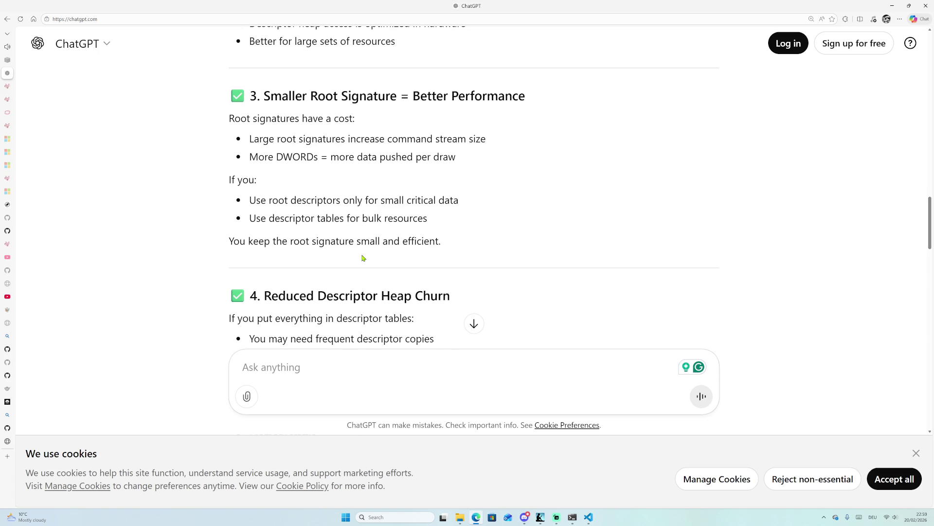
{"action": "scroll", "coordinate": [363, 257], "scroll_direction": "down", "scroll_amount": 1}
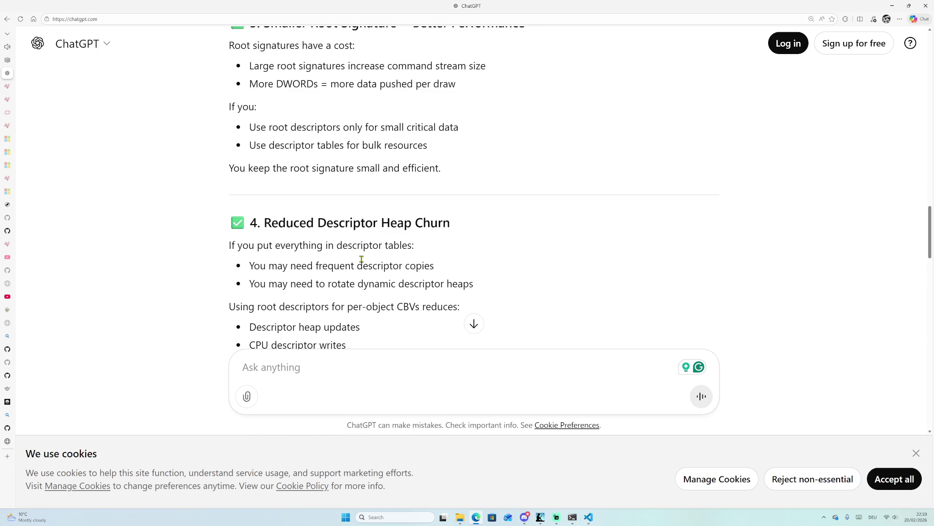
{"action": "scroll", "coordinate": [361, 259], "scroll_direction": "down", "scroll_amount": 1}
{"action": "scroll", "coordinate": [361, 261], "scroll_direction": "down", "scroll_amount": 1}
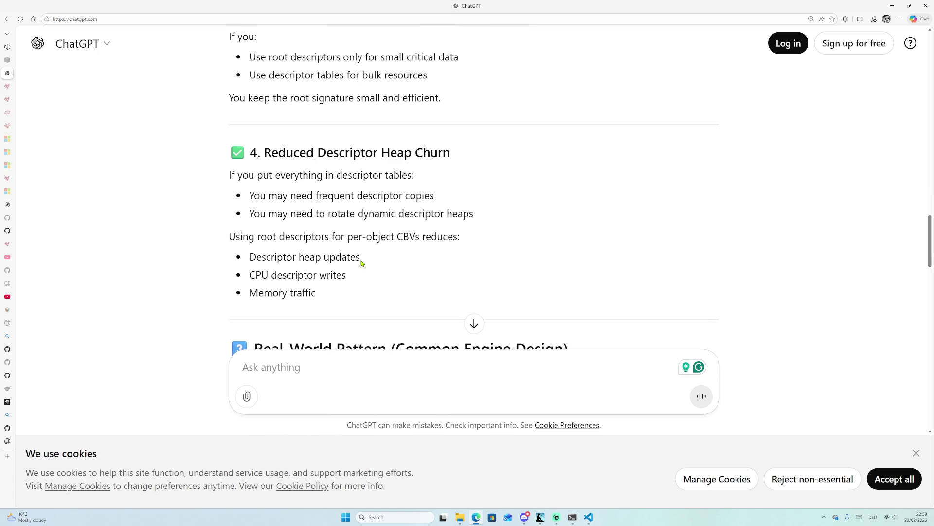
{"action": "scroll", "coordinate": [413, 229], "scroll_direction": "down", "scroll_amount": 2}
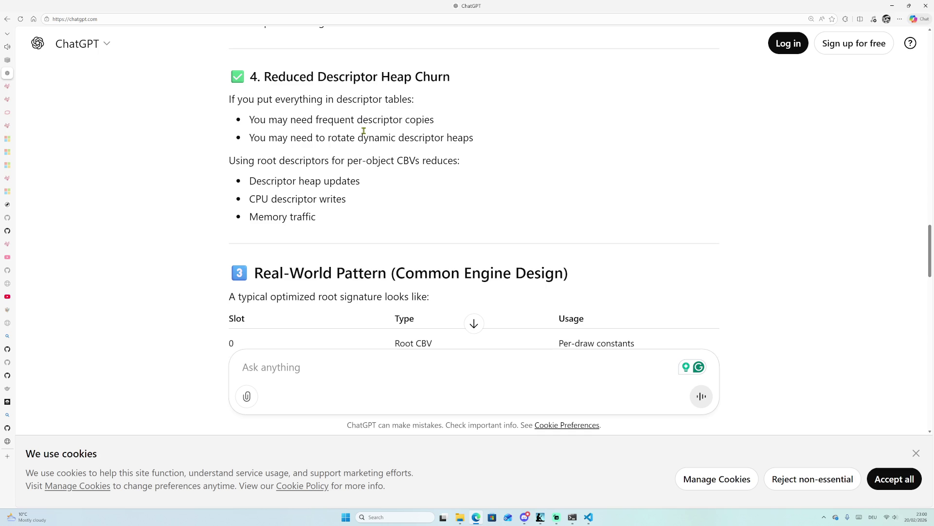
Read to the answer's end past Important Hardware Note and Practical Rule of Thumb, then focus the prompt box.
{"action": "scroll", "coordinate": [397, 228], "scroll_direction": "down", "scroll_amount": 3}
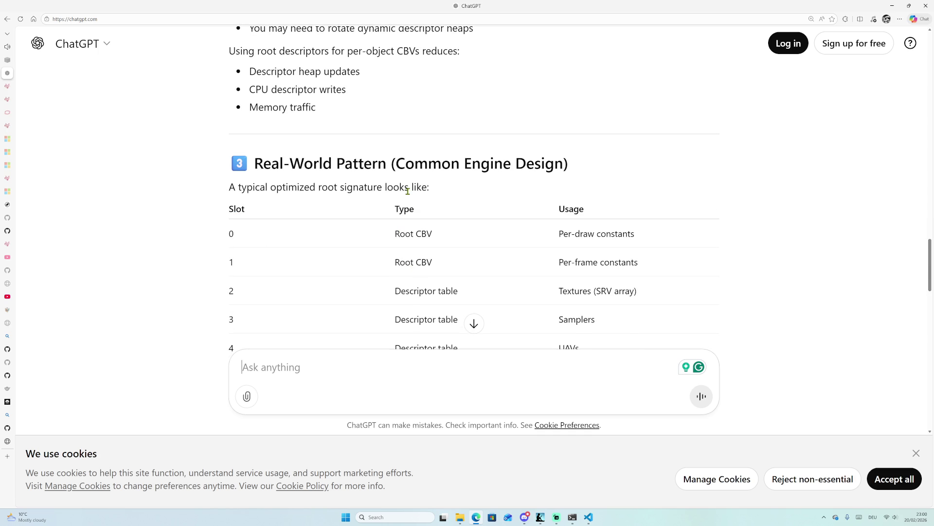
{"action": "scroll", "coordinate": [437, 191], "scroll_direction": "down", "scroll_amount": 1}
{"action": "scroll", "coordinate": [436, 195], "scroll_direction": "down", "scroll_amount": 1}
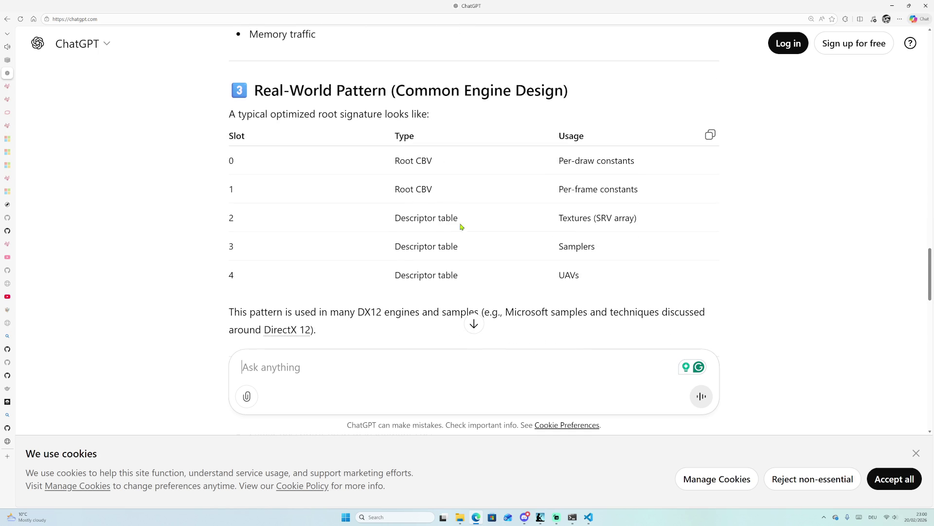
{"action": "scroll", "coordinate": [487, 241], "scroll_direction": "down", "scroll_amount": 1}
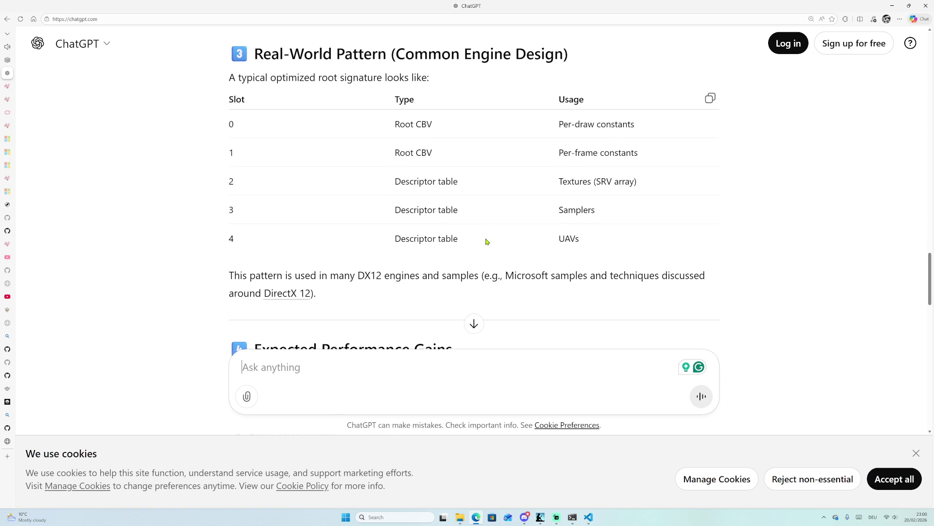
{"action": "scroll", "coordinate": [482, 245], "scroll_direction": "down", "scroll_amount": 2}
{"action": "scroll", "coordinate": [477, 249], "scroll_direction": "down", "scroll_amount": 2}
{"action": "scroll", "coordinate": [477, 249], "scroll_direction": "down", "scroll_amount": 3}
{"action": "scroll", "coordinate": [475, 247], "scroll_direction": "down", "scroll_amount": 2}
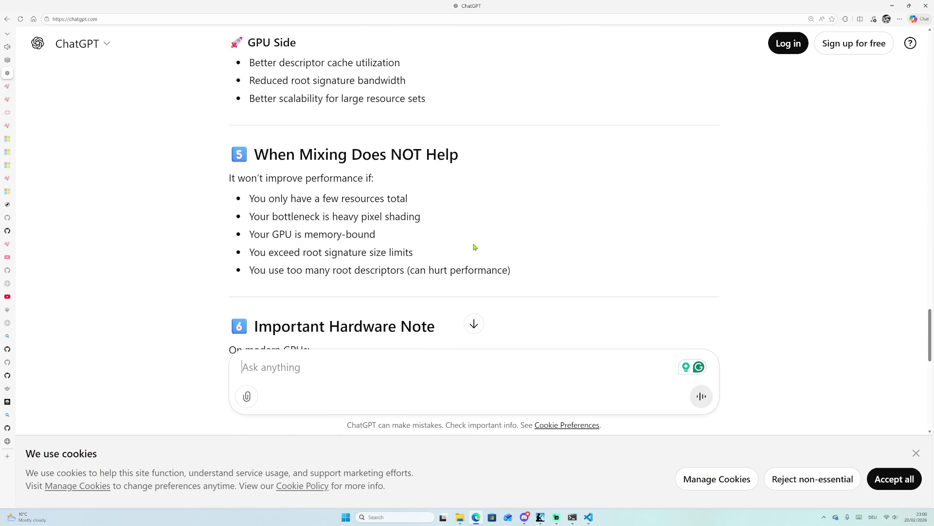
{"action": "scroll", "coordinate": [475, 247], "scroll_direction": "down", "scroll_amount": 1}
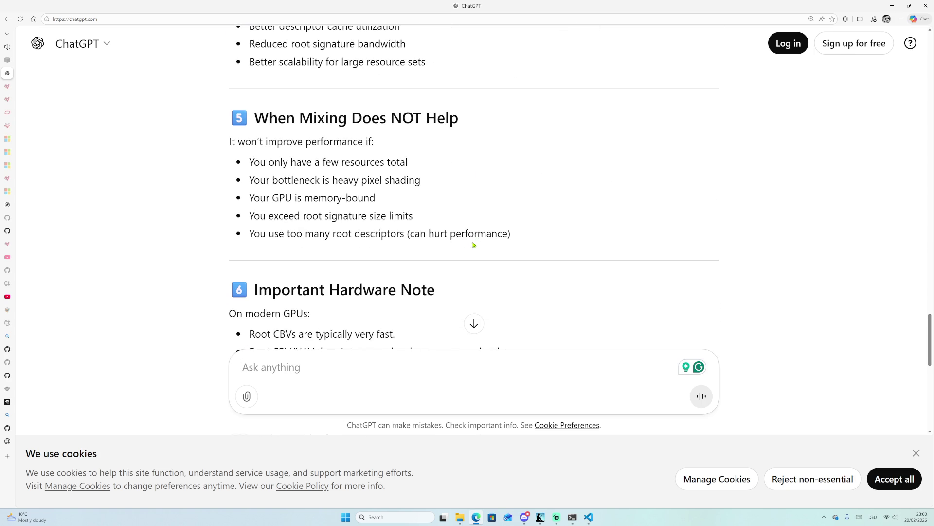
{"action": "scroll", "coordinate": [473, 243], "scroll_direction": "down", "scroll_amount": 2}
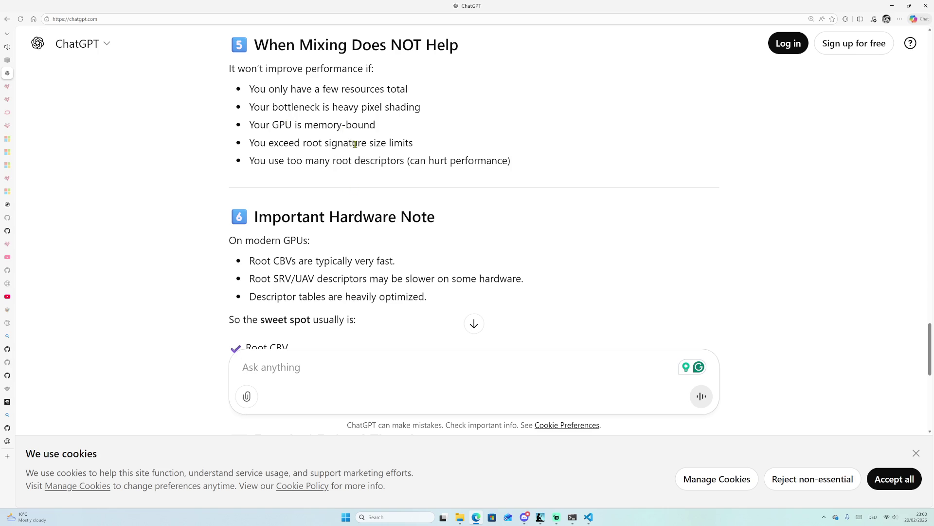
{"action": "scroll", "coordinate": [355, 145], "scroll_direction": "down", "scroll_amount": 2}
{"action": "scroll", "coordinate": [356, 184], "scroll_direction": "down", "scroll_amount": 2}
{"action": "scroll", "coordinate": [360, 195], "scroll_direction": "down", "scroll_amount": 3}
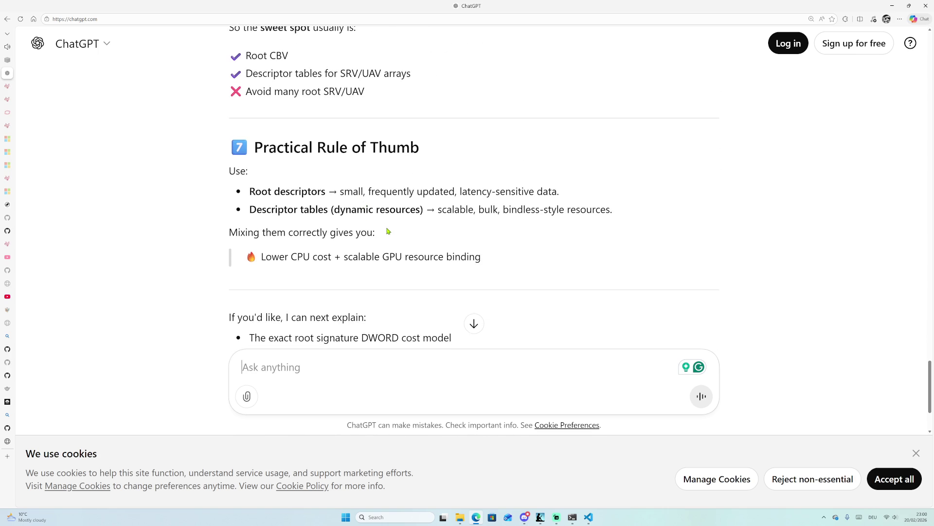
{"action": "scroll", "coordinate": [387, 222], "scroll_direction": "down", "scroll_amount": 1}
{"action": "scroll", "coordinate": [384, 219], "scroll_direction": "down", "scroll_amount": 2}
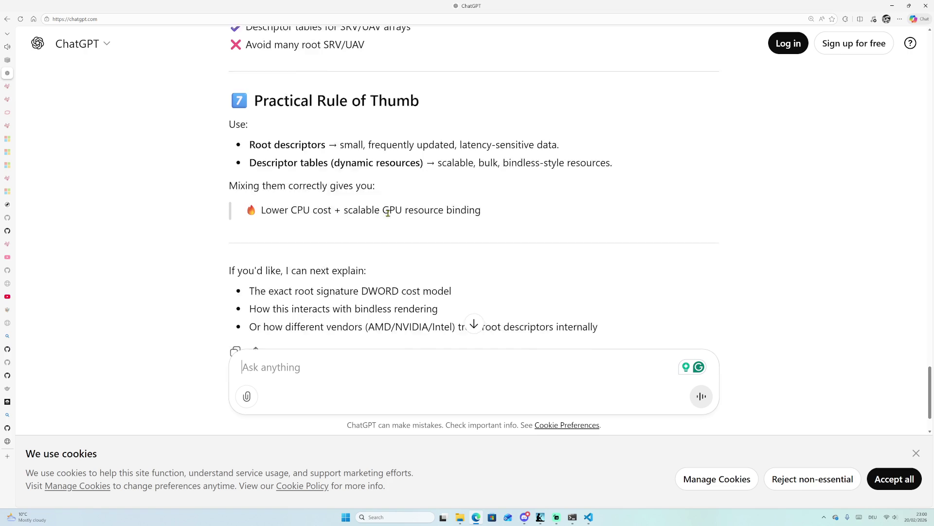
{"action": "left_click", "coordinate": [385, 374]}
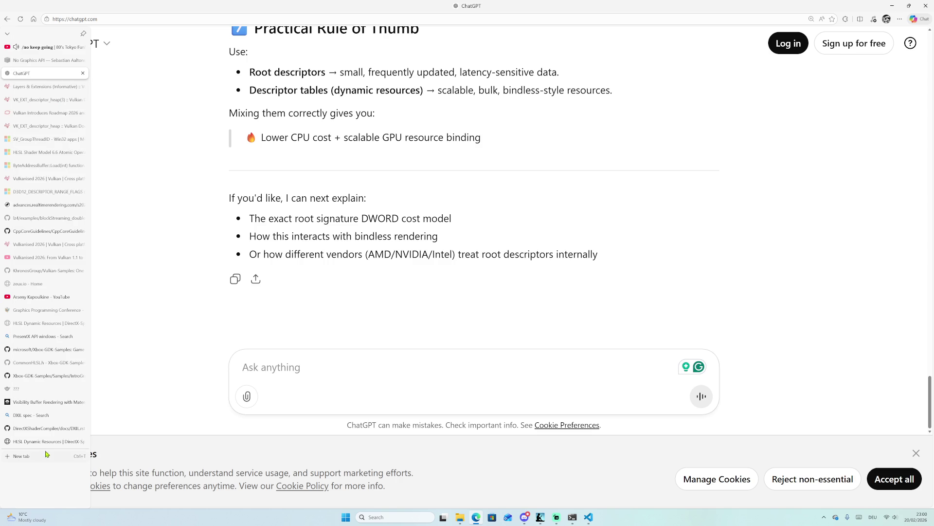
Copy the HLSL Dynamic Resources spec URL without its #change-log anchor and return to ChatGPT.
{"action": "left_click", "coordinate": [57, 441]}
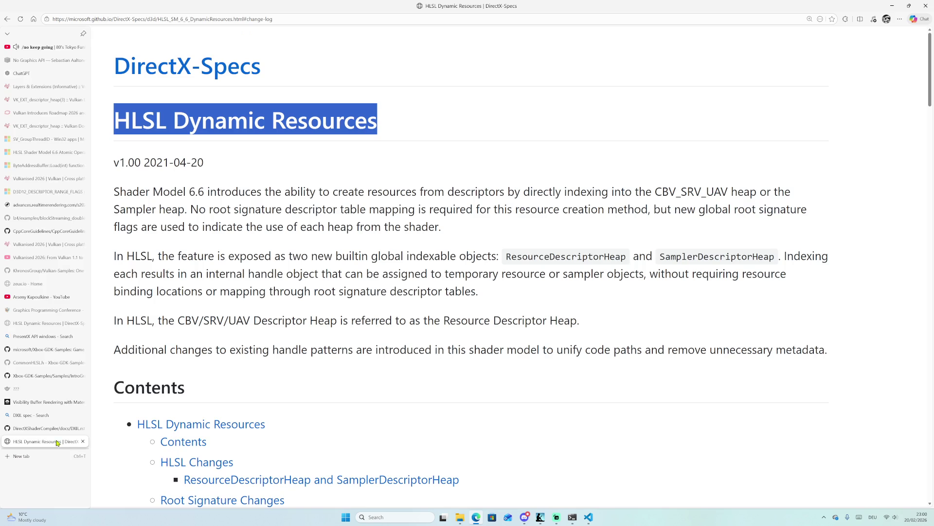
{"action": "left_click", "coordinate": [263, 24]}
{"action": "left_click_drag", "start_coordinate": [251, 20], "coordinate": [60, 34]}
{"action": "key", "text": "ctrl+c"}
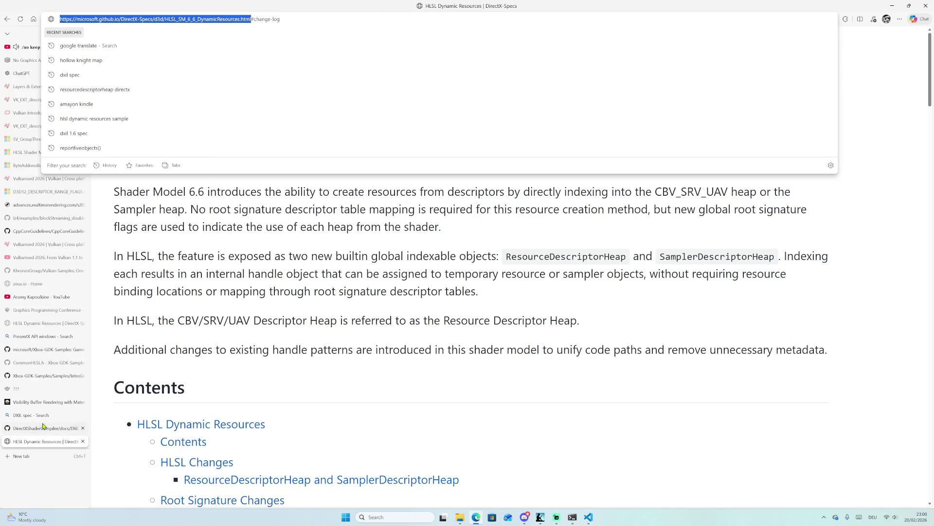
{"action": "left_click", "coordinate": [44, 426]}
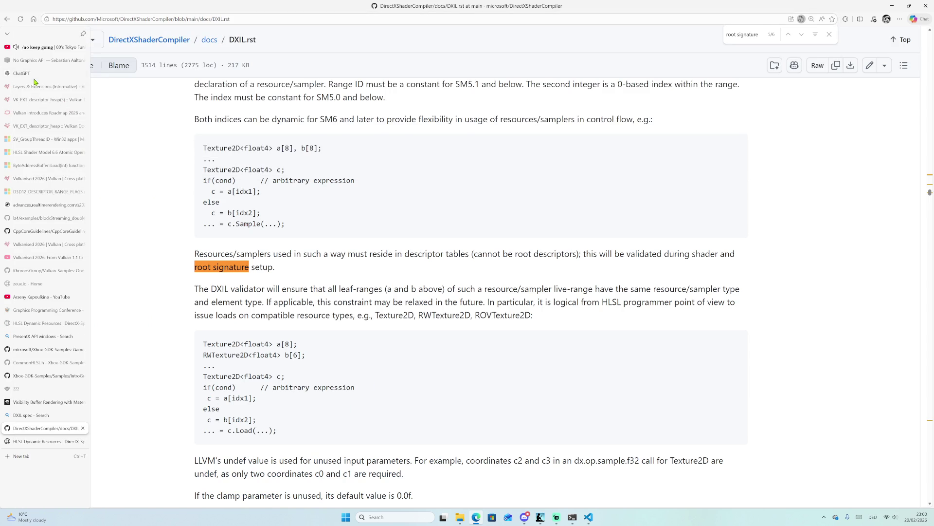
{"action": "left_click", "coordinate": [44, 73]}
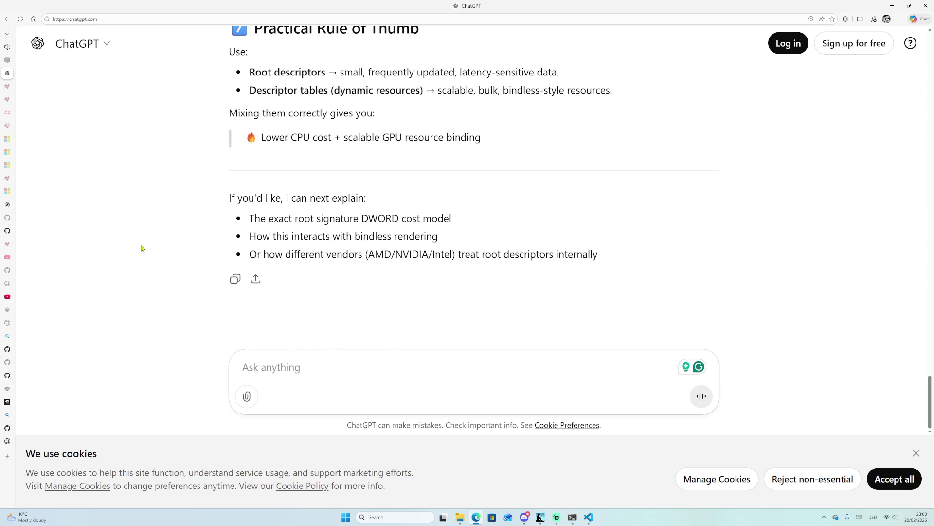
Send 'here is the documentation of dynamic resources' with the pasted spec URL and a comma.
{"action": "type", "text": "here "}
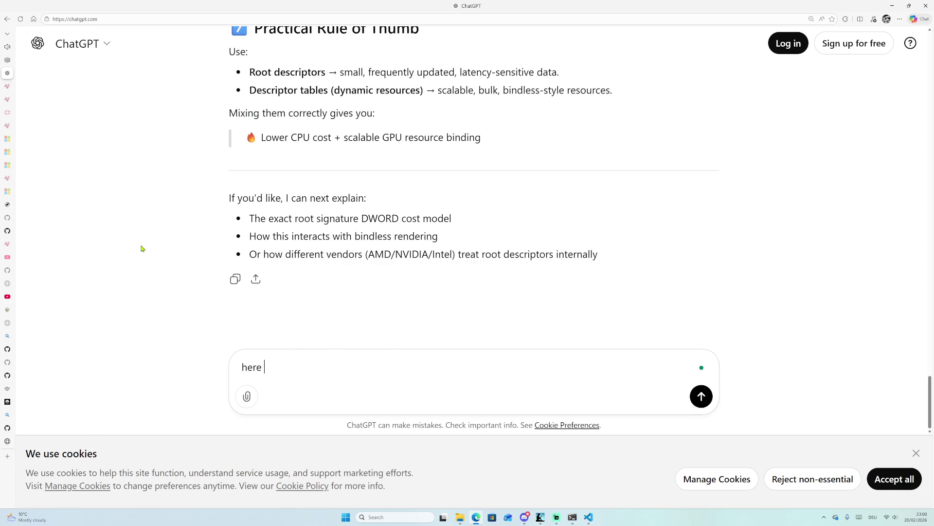
{"action": "type", "text": "is the documa"}
{"action": "key", "text": "BackSpace"}
{"action": "type", "text": "entatio"}
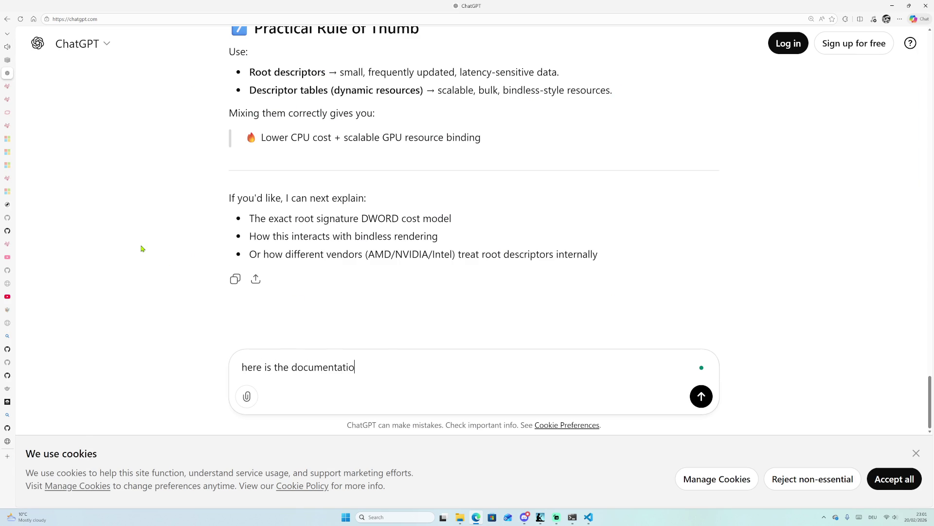
{"action": "type", "text": "n of "}
{"action": "type", "text": "dynamic re"}
{"action": "type", "text": "sources"}
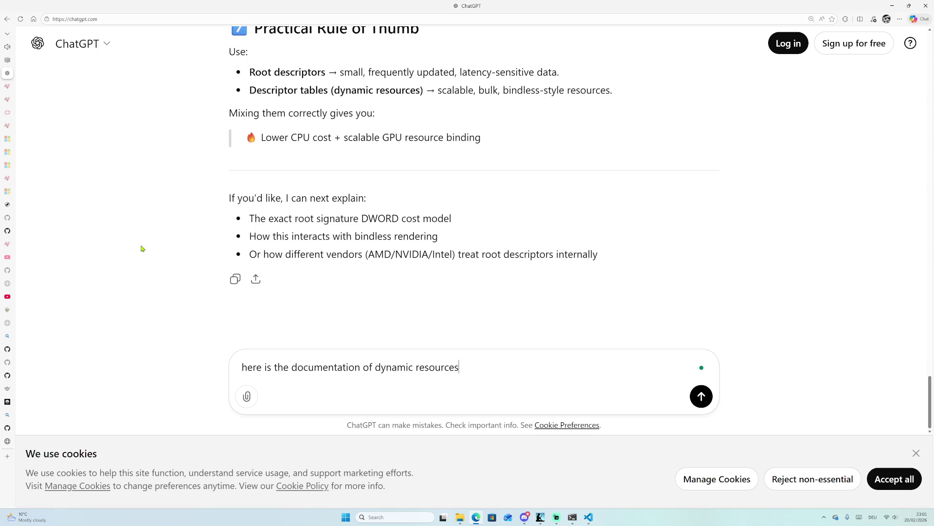
{"action": "key", "text": "ctrl+v"}
{"action": "type", "text": ","}
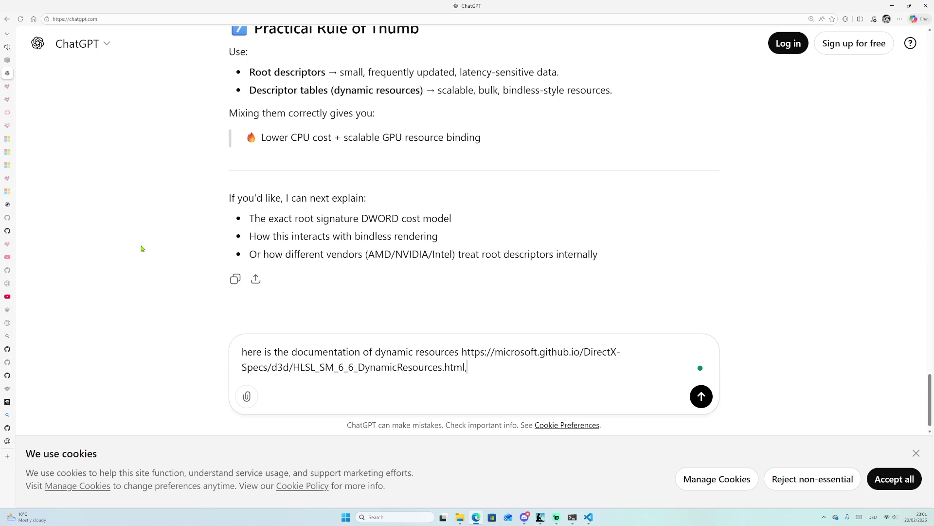
{"action": "key", "text": "Return"}
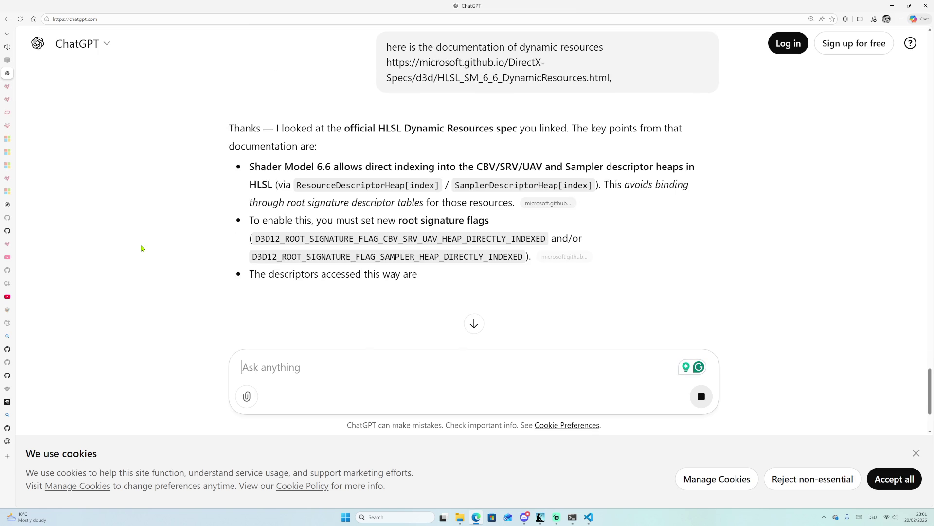
{"action": "scroll", "coordinate": [157, 230], "scroll_direction": "down", "scroll_amount": 5}
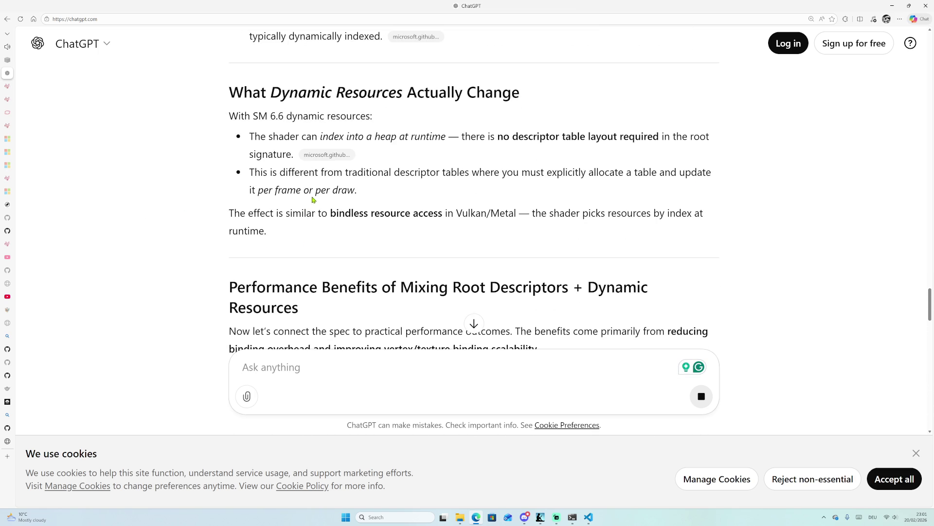
{"action": "scroll", "coordinate": [409, 174], "scroll_direction": "down", "scroll_amount": 1}
{"action": "scroll", "coordinate": [409, 174], "scroll_direction": "down", "scroll_amount": 3}
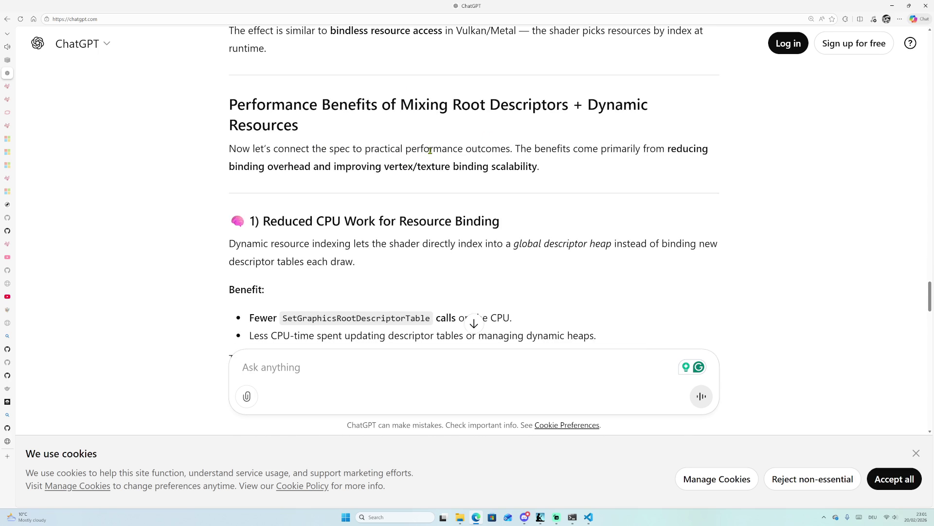
{"action": "scroll", "coordinate": [533, 151], "scroll_direction": "down", "scroll_amount": 2}
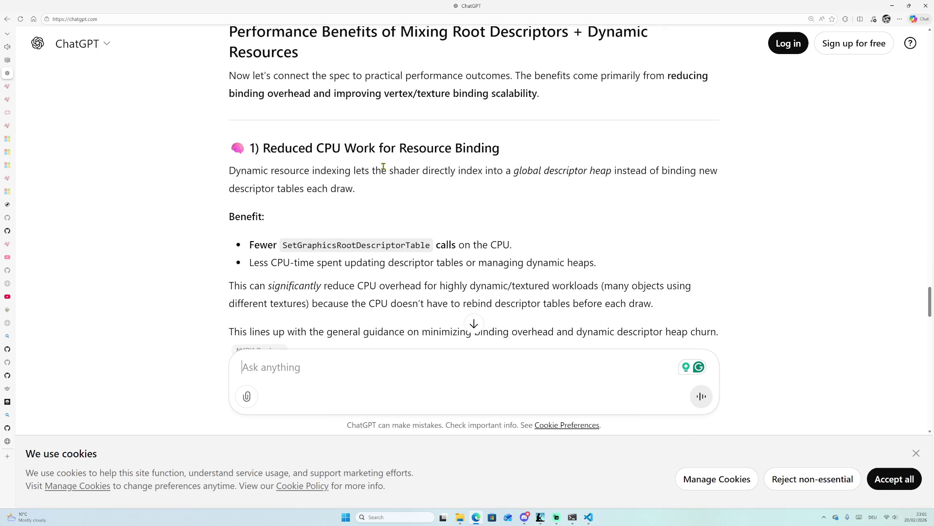
{"action": "scroll", "coordinate": [386, 170], "scroll_direction": "down", "scroll_amount": 1}
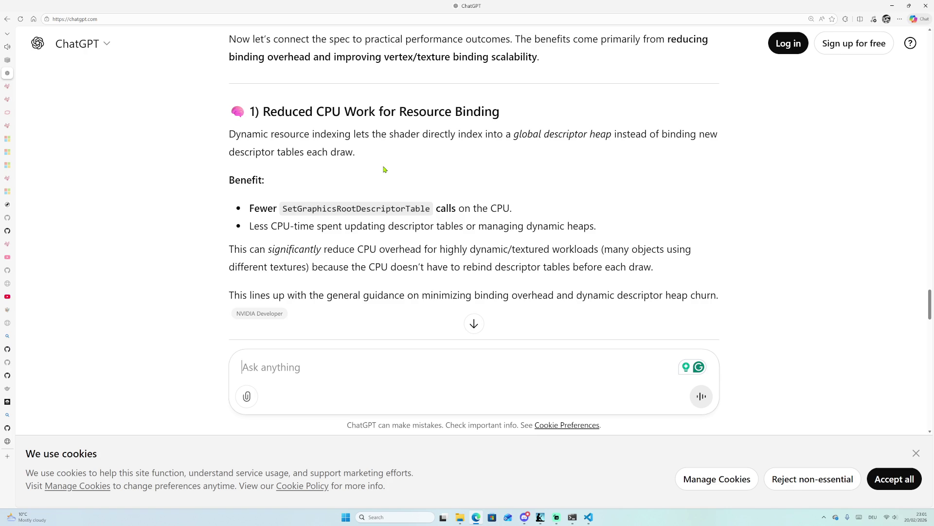
{"action": "scroll", "coordinate": [385, 170], "scroll_direction": "down", "scroll_amount": 6}
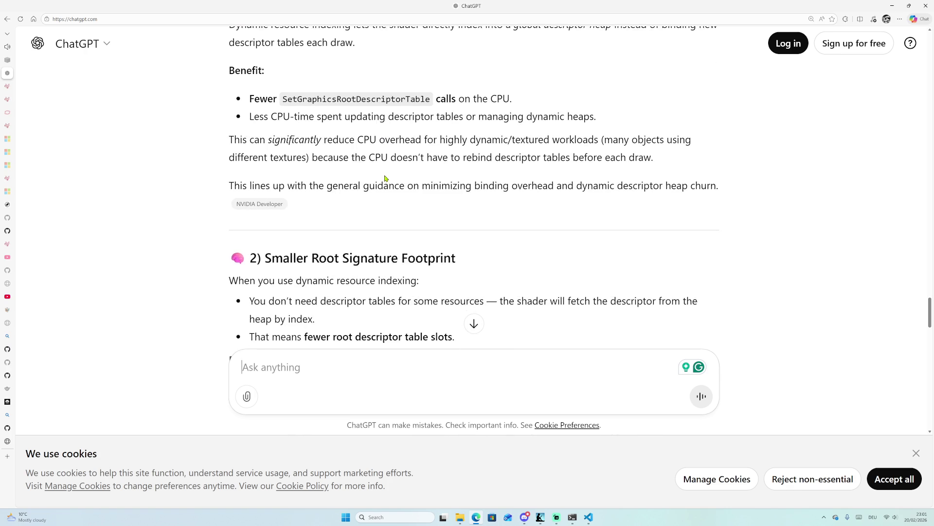
{"action": "scroll", "coordinate": [384, 175], "scroll_direction": "down", "scroll_amount": 7}
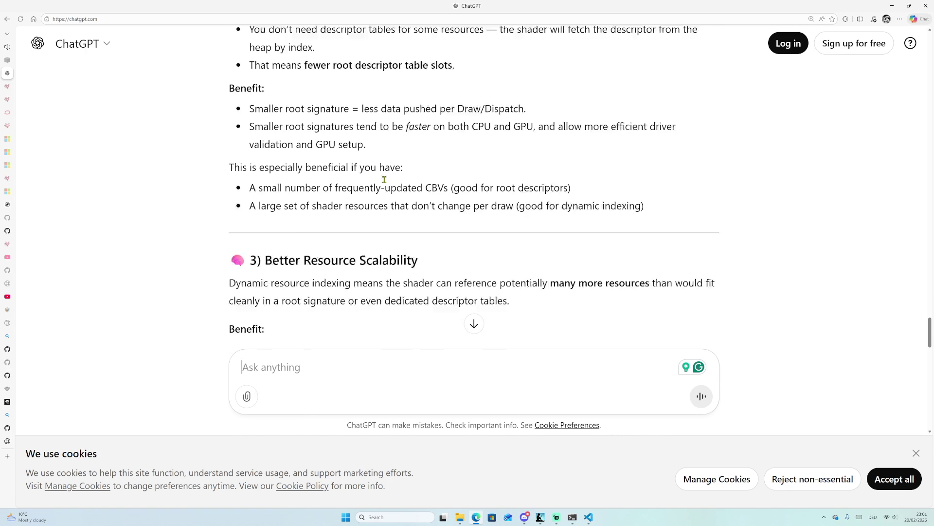
{"action": "scroll", "coordinate": [383, 168], "scroll_direction": "down", "scroll_amount": 3}
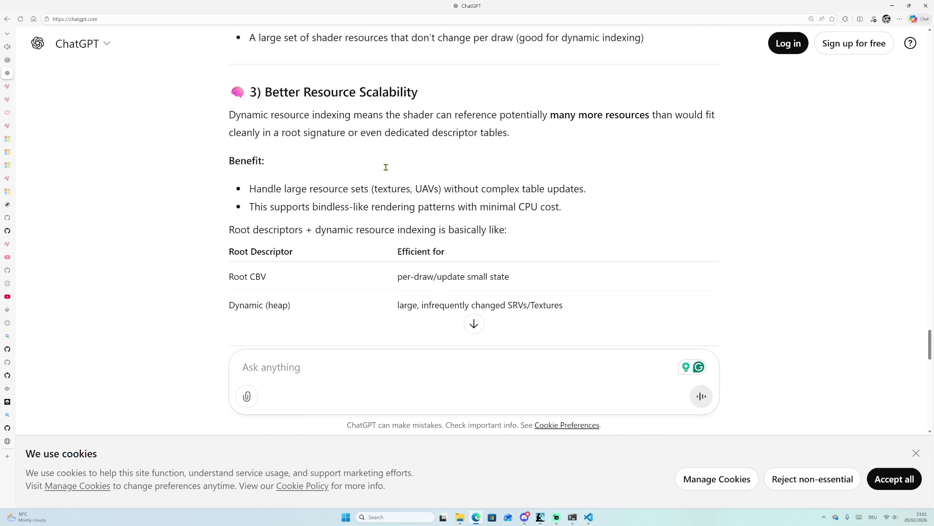
{"action": "scroll", "coordinate": [543, 210], "scroll_direction": "down", "scroll_amount": 2}
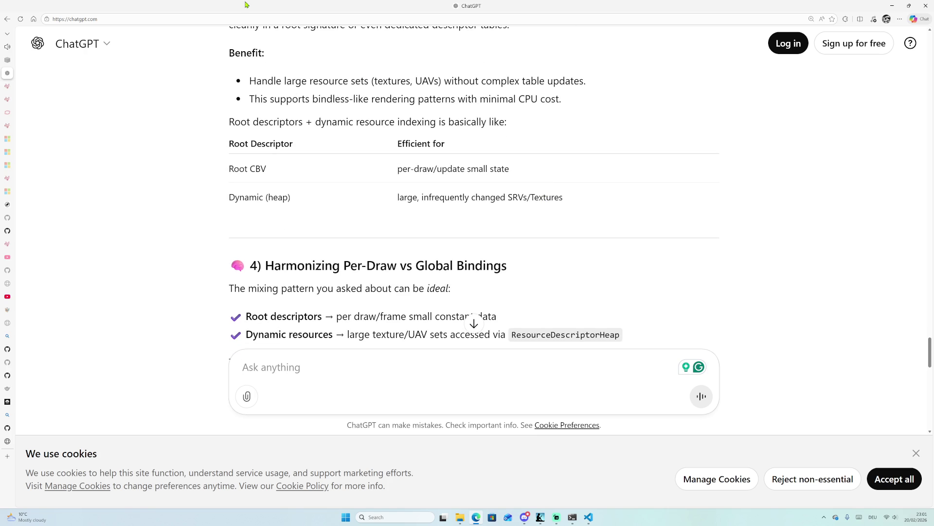
{"action": "scroll", "coordinate": [279, 198], "scroll_direction": "down", "scroll_amount": 8}
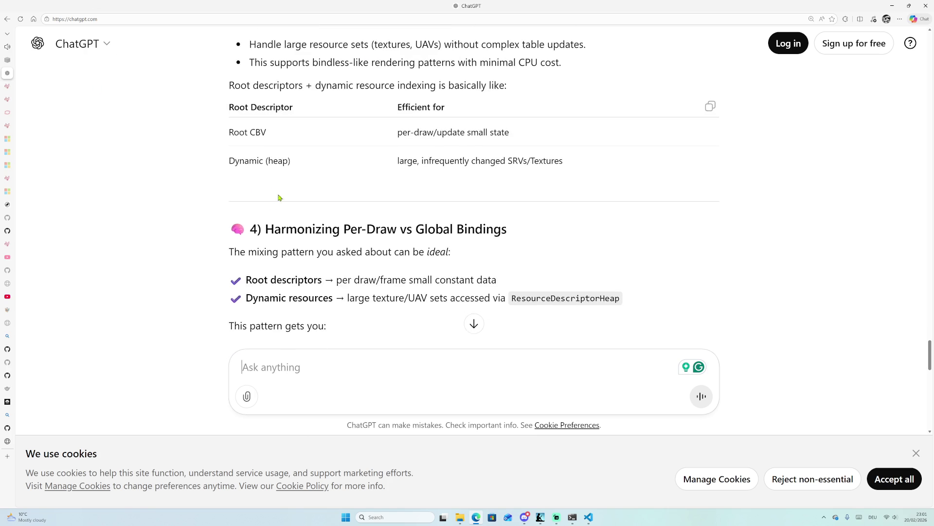
{"action": "scroll", "coordinate": [407, 206], "scroll_direction": "down", "scroll_amount": 2}
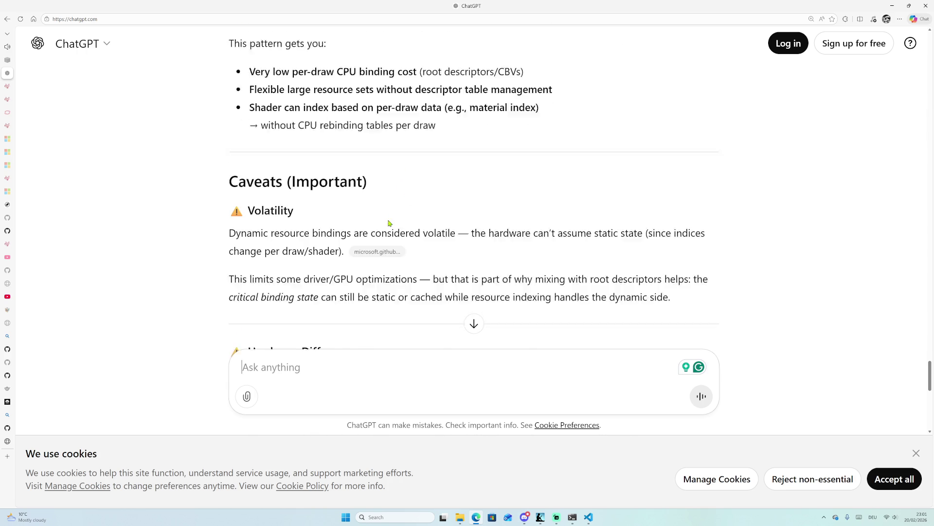
{"action": "left_click_drag", "start_coordinate": [375, 190], "coordinate": [443, 190]}
{"action": "left_click", "coordinate": [443, 190]}
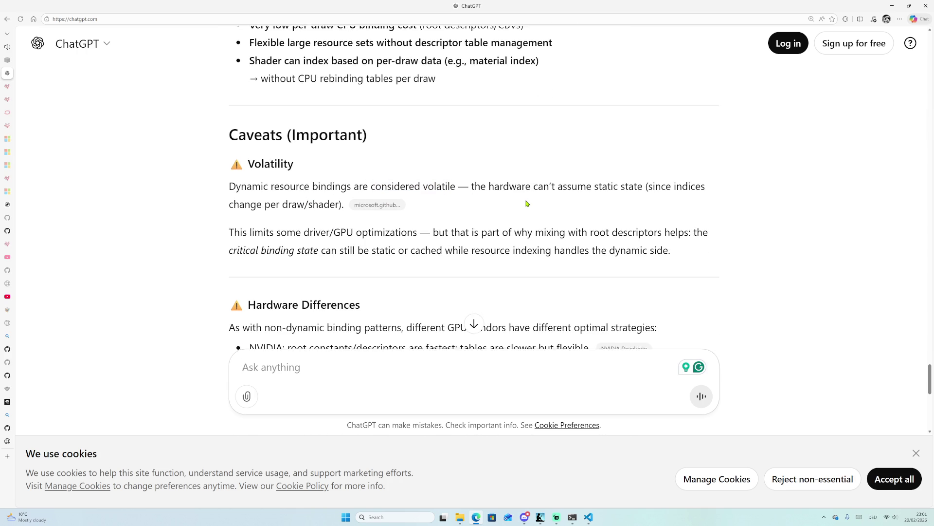
{"action": "scroll", "coordinate": [527, 202], "scroll_direction": "down", "scroll_amount": 1}
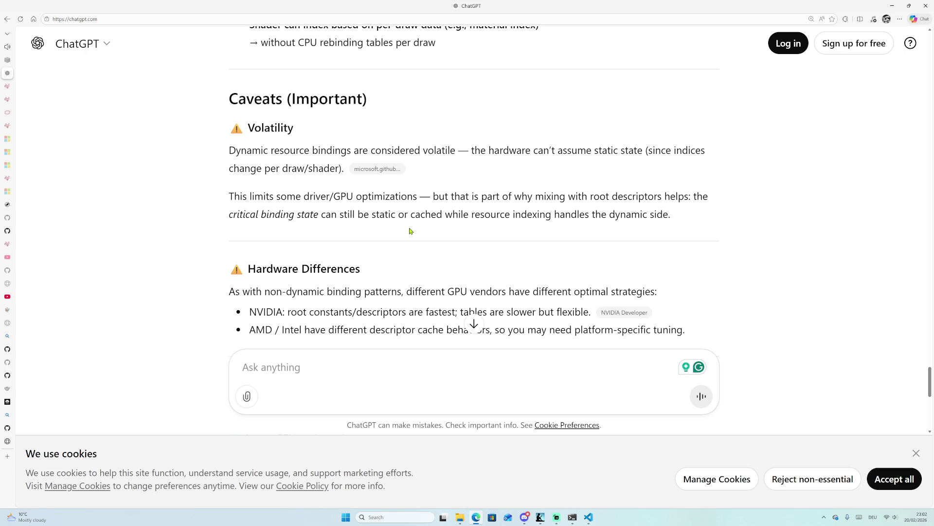
{"action": "scroll", "coordinate": [410, 231], "scroll_direction": "down", "scroll_amount": 2}
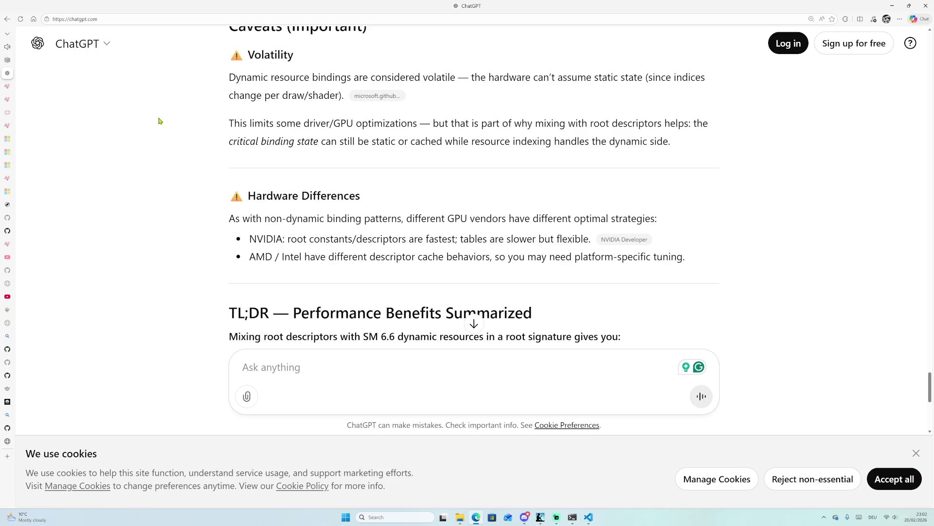
{"action": "scroll", "coordinate": [123, 105], "scroll_direction": "down", "scroll_amount": 3}
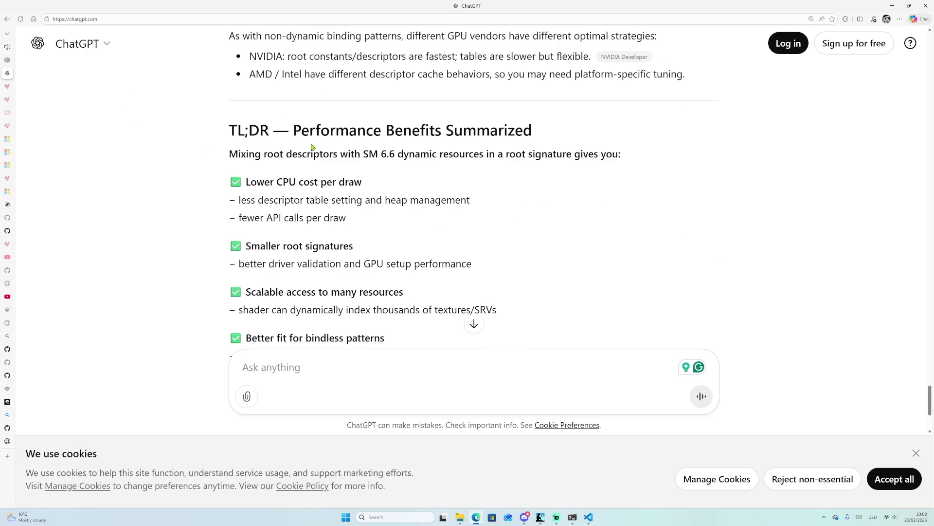
{"action": "scroll", "coordinate": [362, 236], "scroll_direction": "down", "scroll_amount": 2}
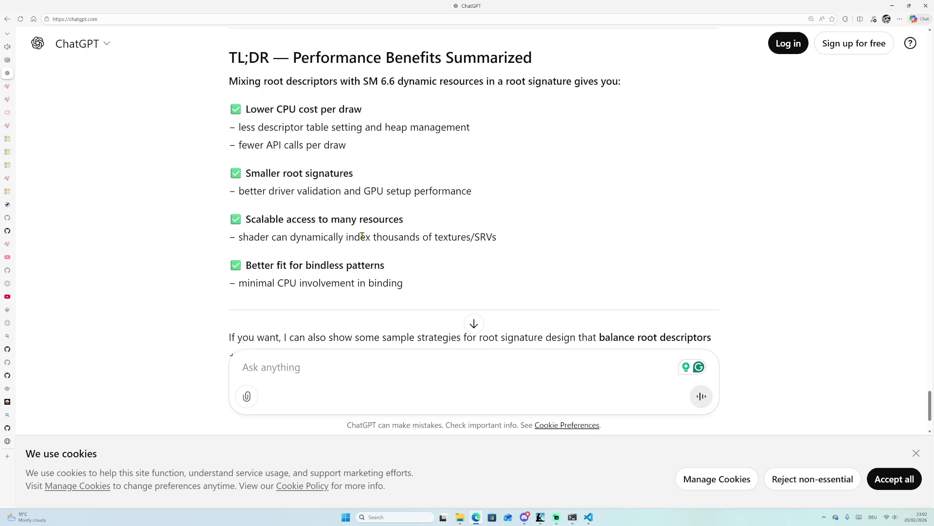
{"action": "scroll", "coordinate": [362, 235], "scroll_direction": "down", "scroll_amount": 2}
{"action": "scroll", "coordinate": [365, 238], "scroll_direction": "up", "scroll_amount": 2}
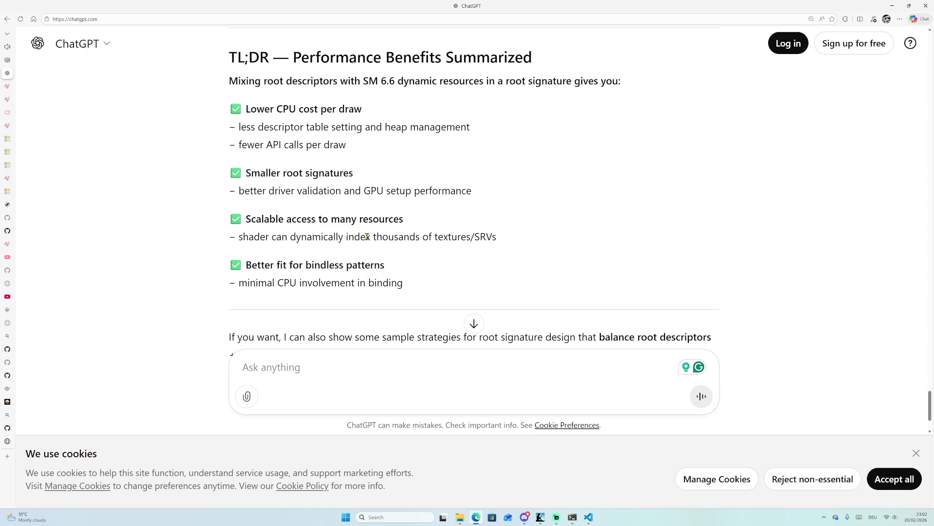
{"action": "scroll", "coordinate": [404, 252], "scroll_direction": "down", "scroll_amount": 2}
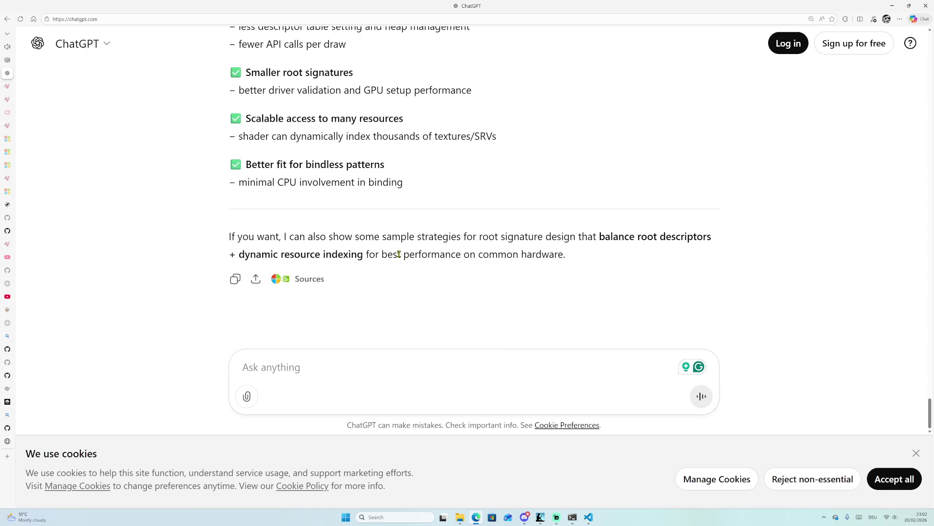
{"action": "scroll", "coordinate": [400, 251], "scroll_direction": "up", "scroll_amount": 4}
Ask ChatGPT 'Any examples of mixing those approaches?', with the first word capitalised.
{"action": "left_click", "coordinate": [420, 379]}
{"action": "type", "text": "any examples of"}
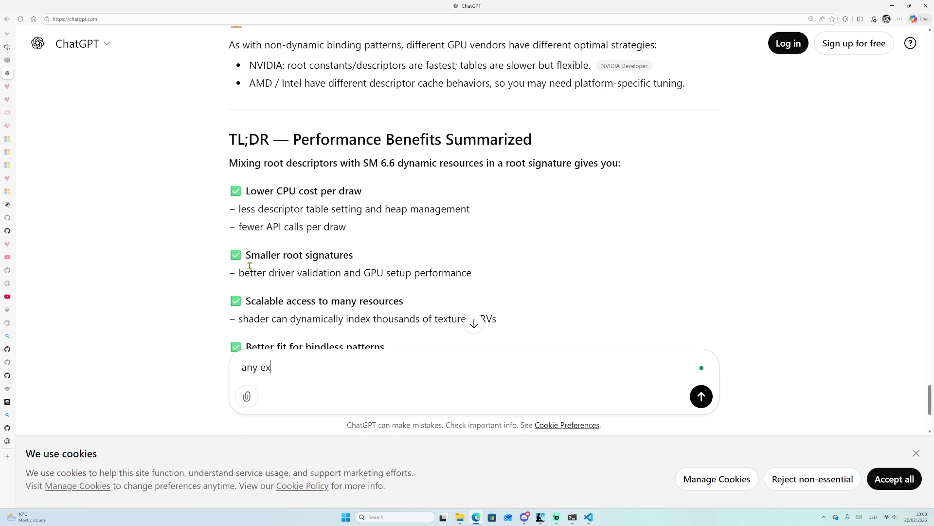
{"action": "type", "text": "mixing "}
{"action": "type", "text": "those "}
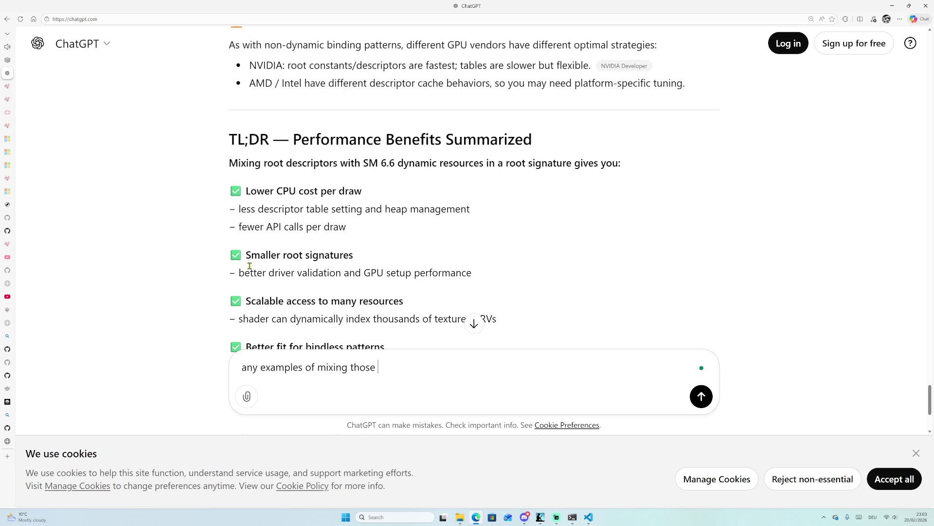
{"action": "type", "text": "approc"}
{"action": "type", "text": "aches"}
{"action": "type", "text": "."}
{"action": "key", "text": "BackSpace"}
{"action": "type", "text": "?"}
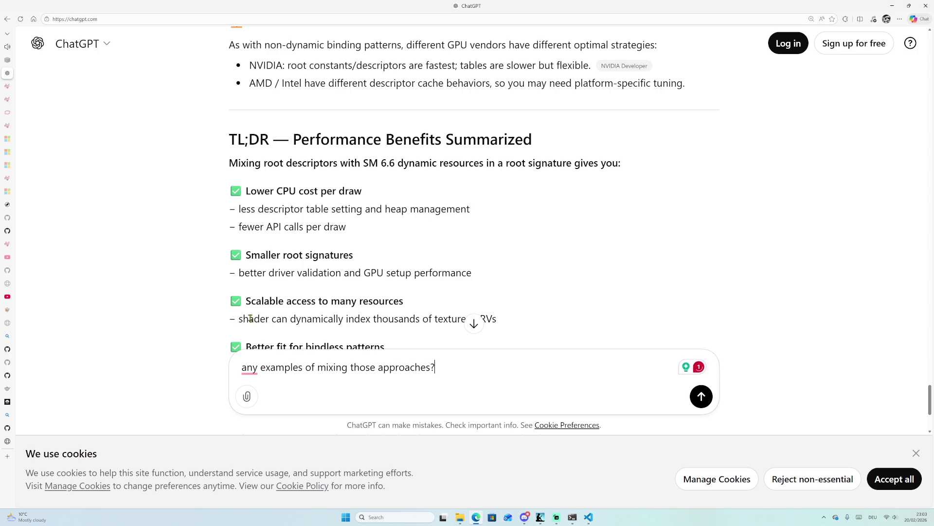
{"action": "mouse_move", "coordinate": [249, 370]}
{"action": "left_click", "coordinate": [250, 405]}
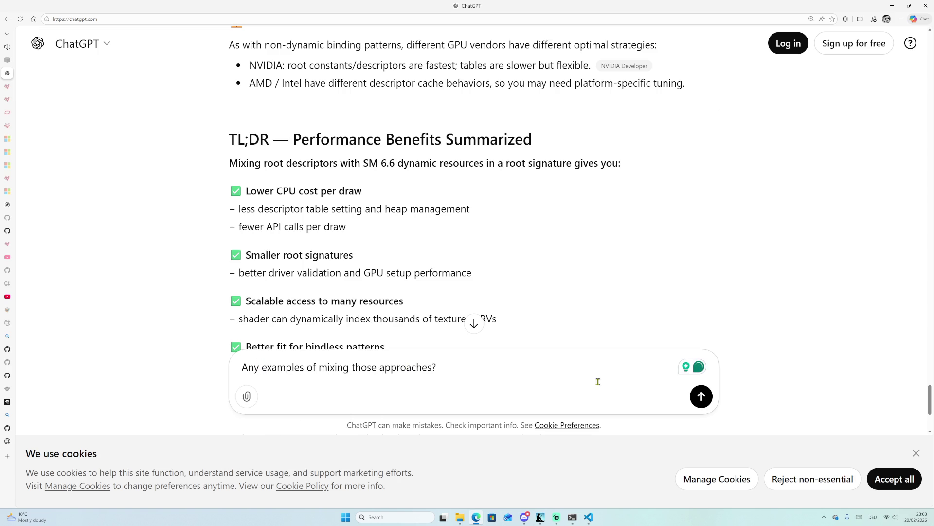
{"action": "key", "text": "Return"}
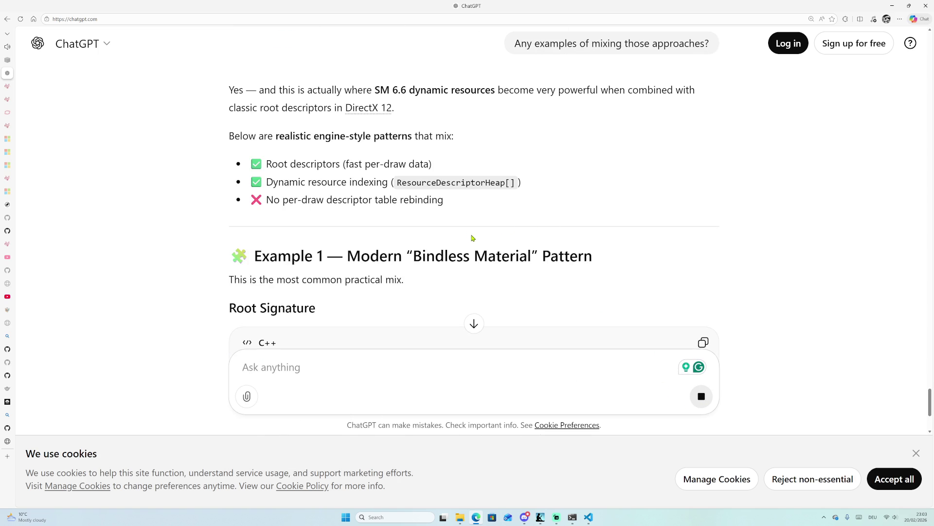
Read Example 1, the Bindless Material pattern, briefly highlighting its 'No SRVs in root' point.
{"action": "scroll", "coordinate": [473, 232], "scroll_direction": "down", "scroll_amount": 2}
{"action": "scroll", "coordinate": [475, 205], "scroll_direction": "down", "scroll_amount": 1}
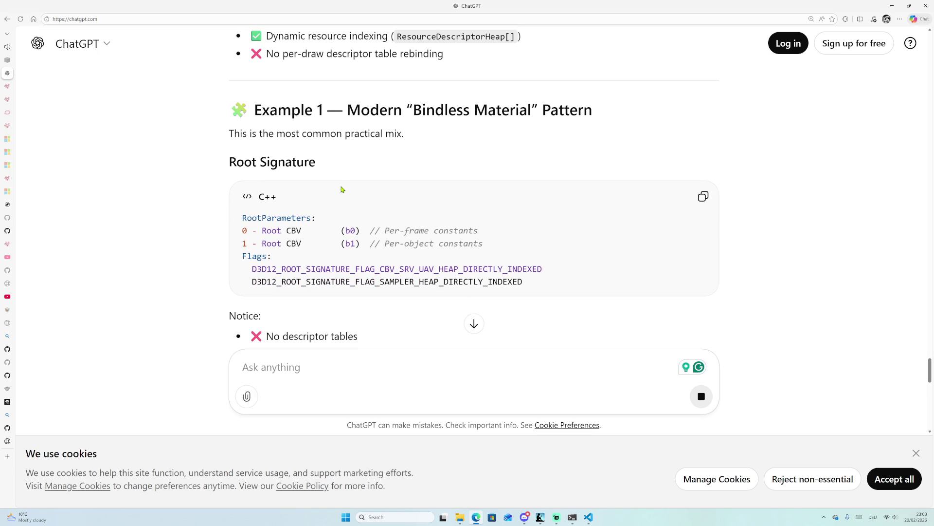
{"action": "scroll", "coordinate": [342, 188], "scroll_direction": "down", "scroll_amount": 1}
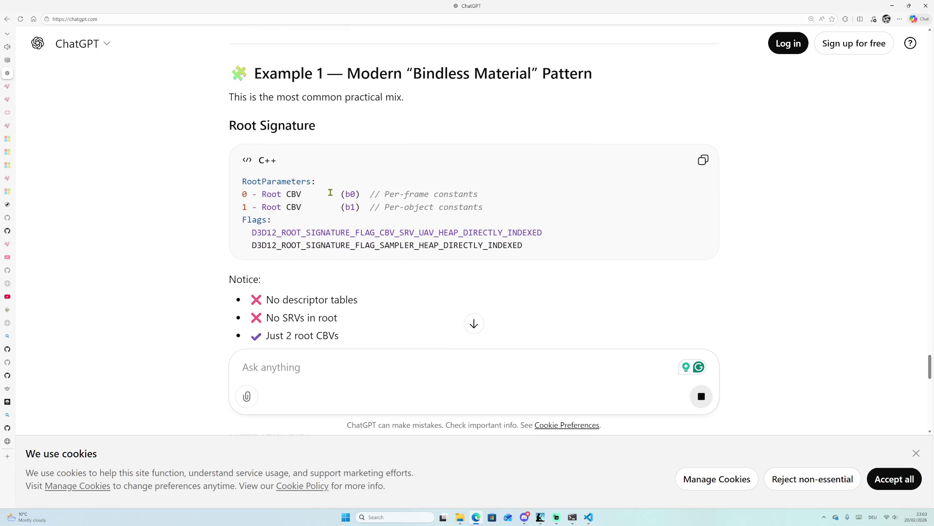
{"action": "scroll", "coordinate": [331, 196], "scroll_direction": "down", "scroll_amount": 2}
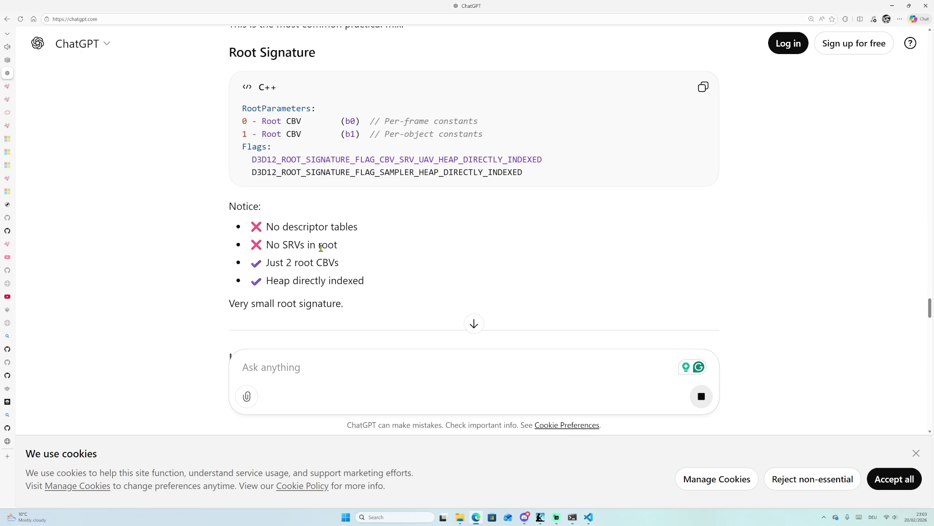
{"action": "left_click_drag", "start_coordinate": [273, 248], "coordinate": [336, 243]}
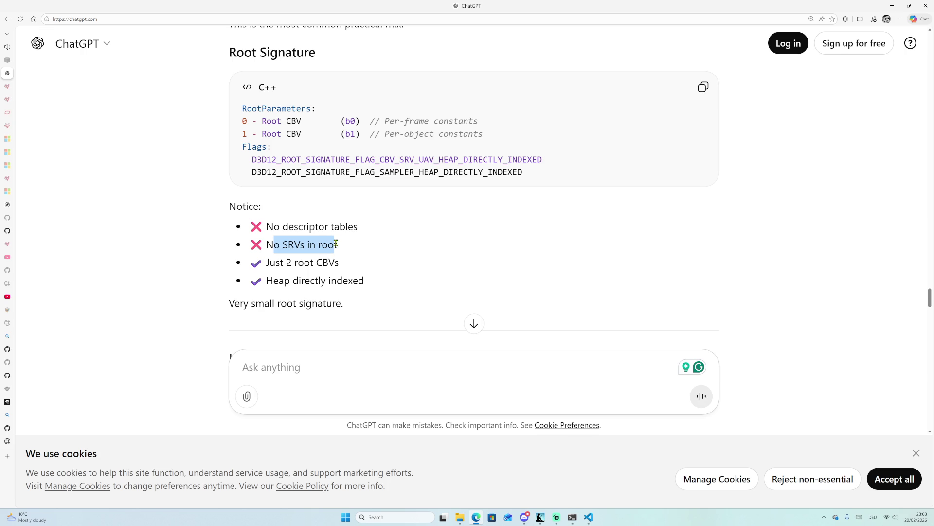
{"action": "left_click", "coordinate": [339, 246]}
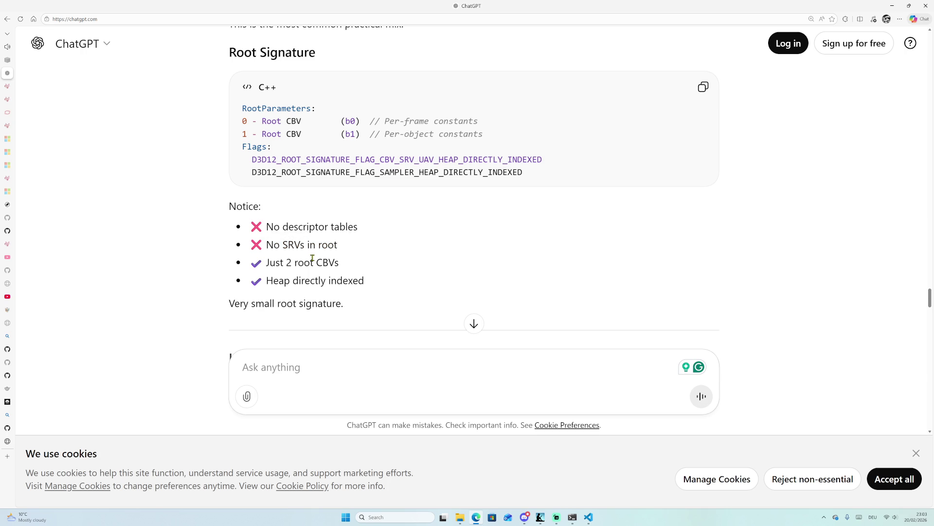
Scroll through Example 2, Root CBV + Descriptor Table Hybrid, down to Example 3.
{"action": "scroll", "coordinate": [340, 276], "scroll_direction": "down", "scroll_amount": 2}
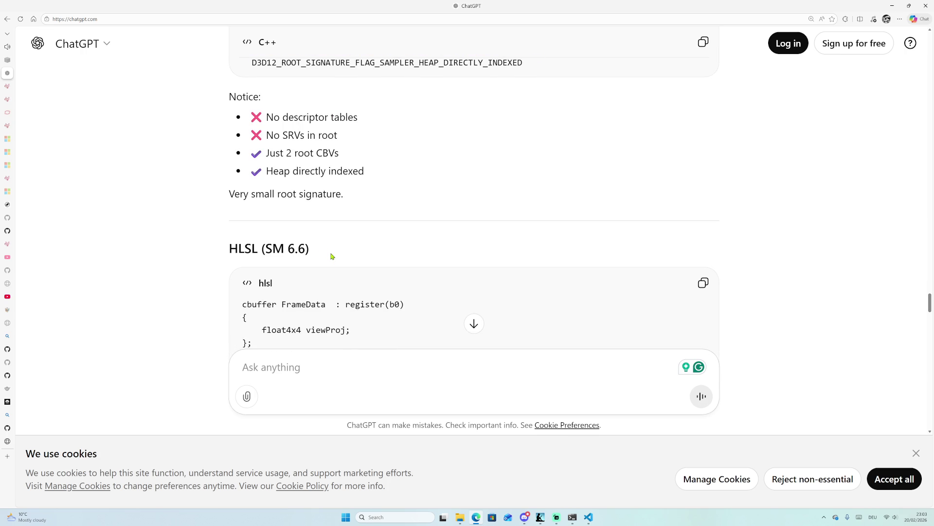
{"action": "scroll", "coordinate": [333, 249], "scroll_direction": "up", "scroll_amount": 1}
{"action": "scroll", "coordinate": [333, 244], "scroll_direction": "down", "scroll_amount": 2}
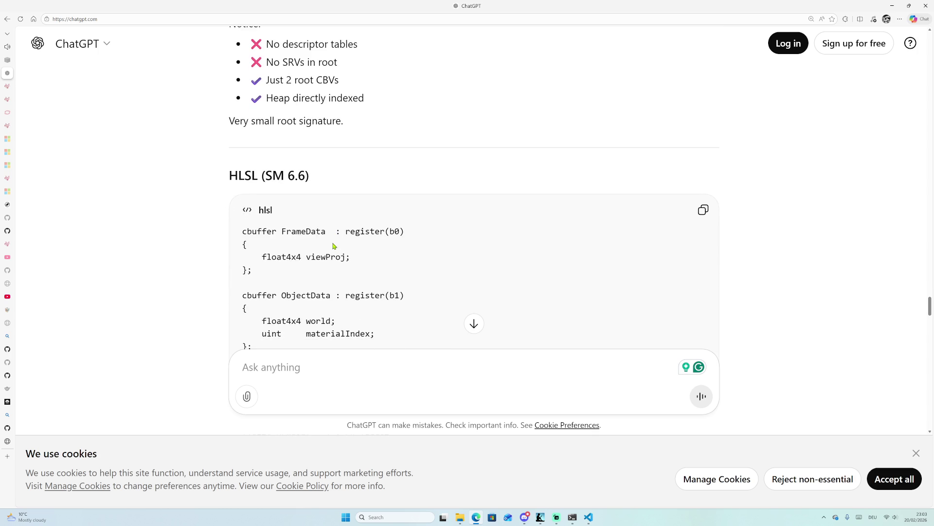
{"action": "scroll", "coordinate": [335, 243], "scroll_direction": "down", "scroll_amount": 7}
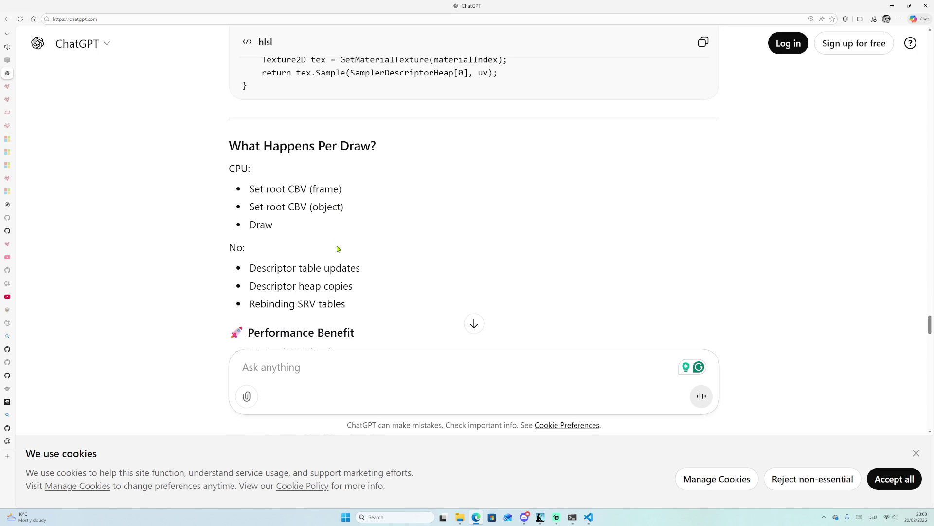
{"action": "scroll", "coordinate": [339, 249], "scroll_direction": "down", "scroll_amount": 1}
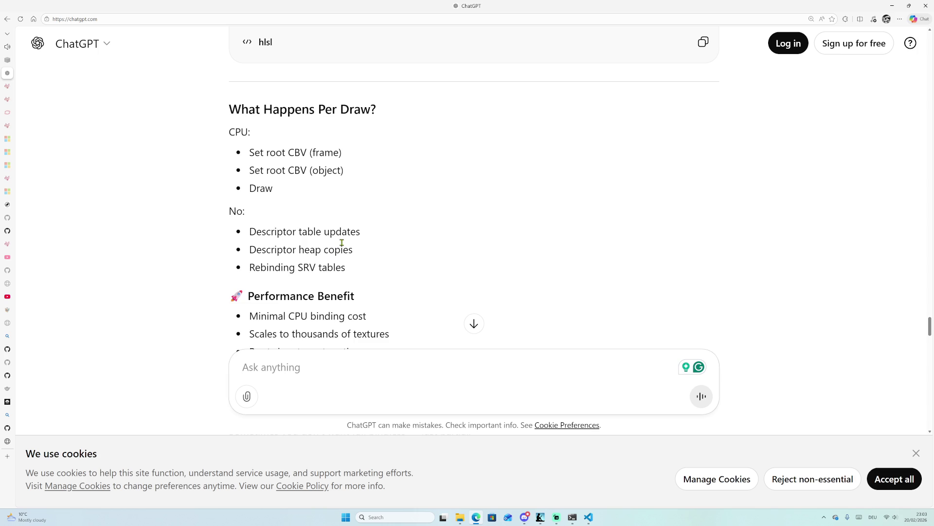
{"action": "scroll", "coordinate": [336, 246], "scroll_direction": "down", "scroll_amount": 2}
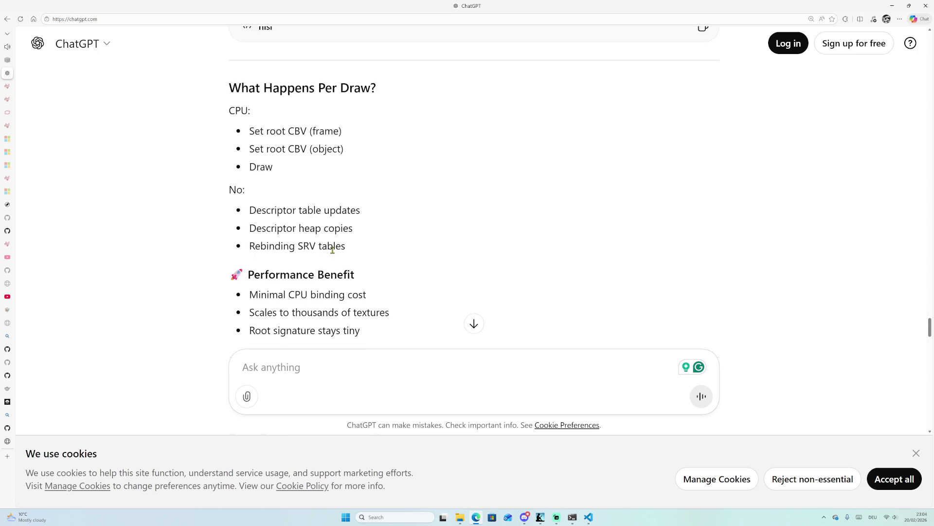
{"action": "scroll", "coordinate": [306, 257], "scroll_direction": "down", "scroll_amount": 5}
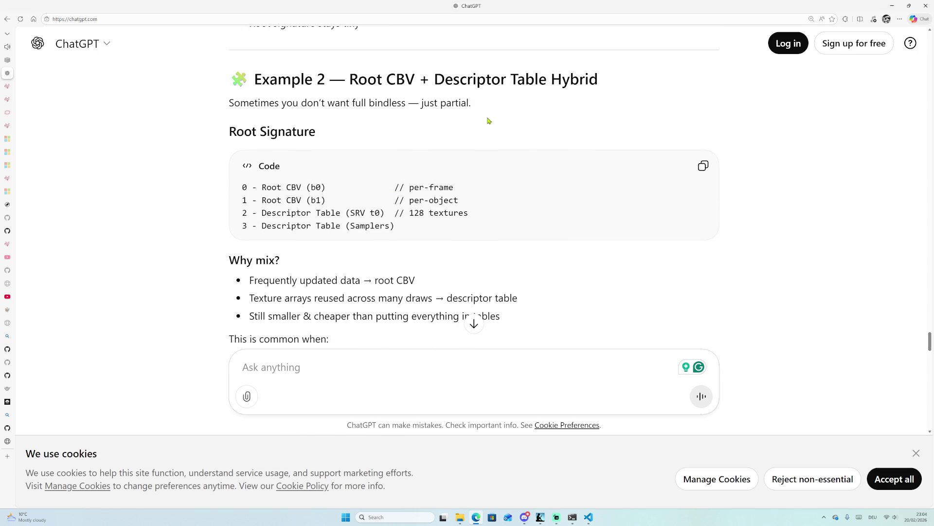
{"action": "scroll", "coordinate": [495, 141], "scroll_direction": "down", "scroll_amount": 1}
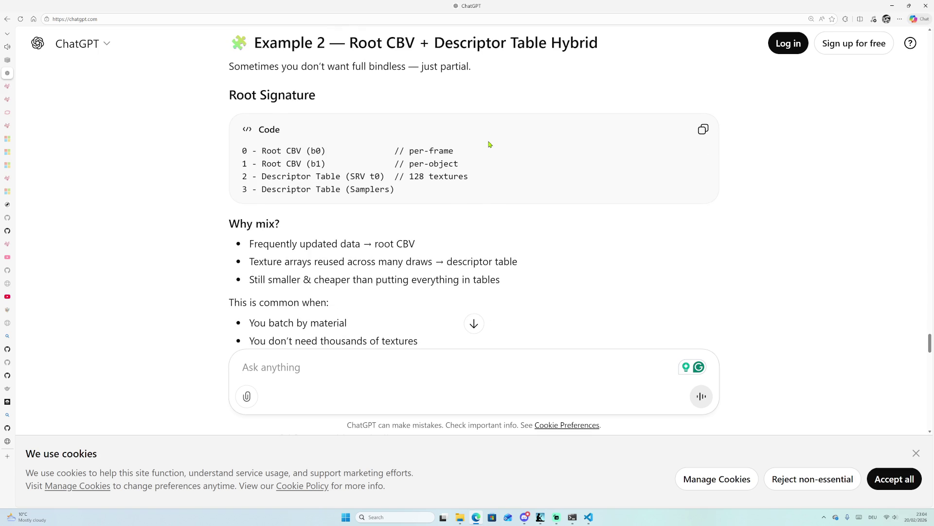
{"action": "scroll", "coordinate": [487, 143], "scroll_direction": "up", "scroll_amount": 10}
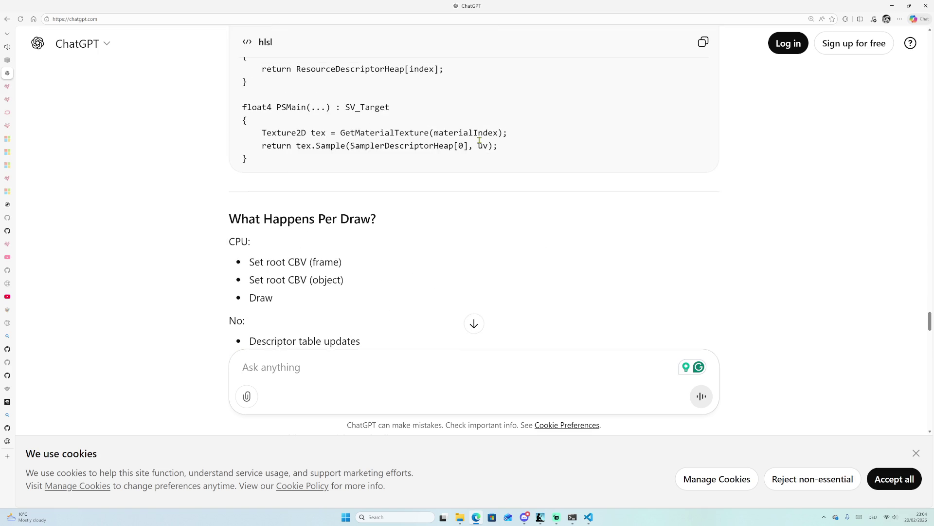
{"action": "scroll", "coordinate": [478, 141], "scroll_direction": "up", "scroll_amount": 5}
{"action": "scroll", "coordinate": [477, 144], "scroll_direction": "down", "scroll_amount": 15}
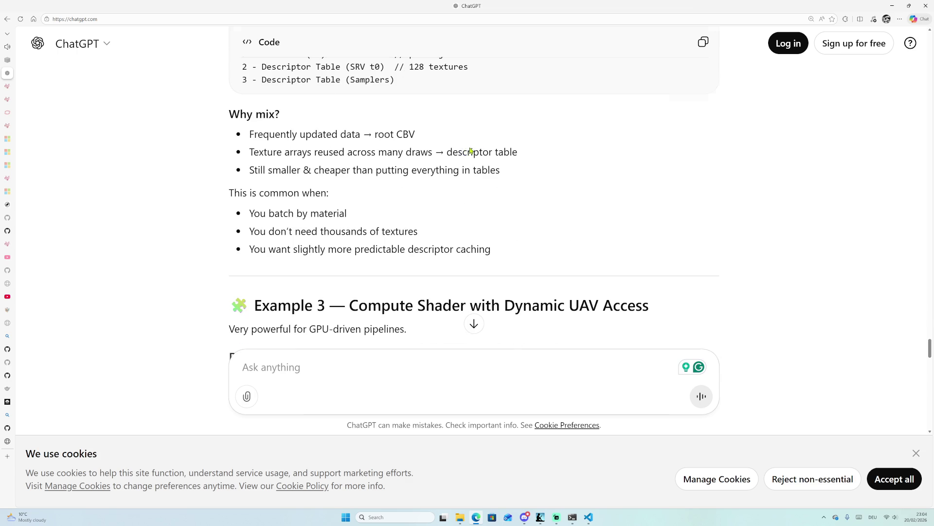
{"action": "scroll", "coordinate": [319, 164], "scroll_direction": "up", "scroll_amount": 4}
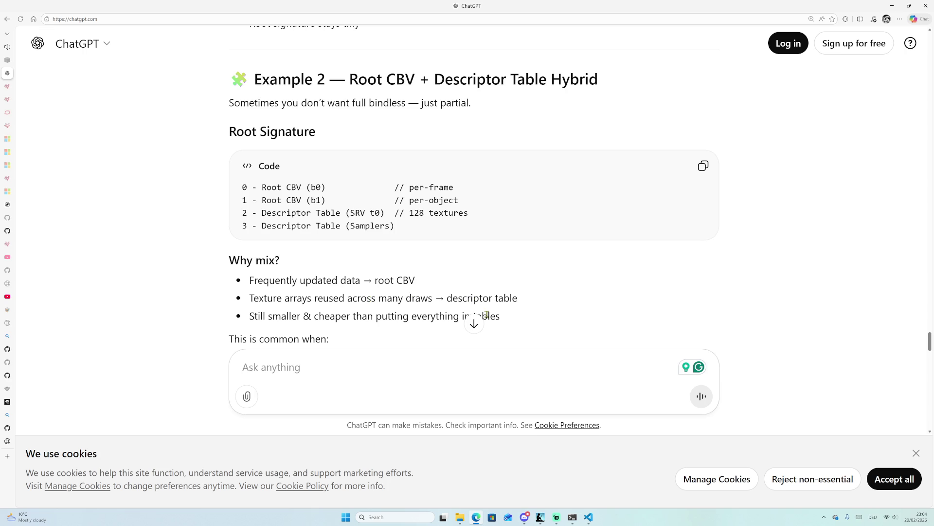
{"action": "scroll", "coordinate": [387, 316], "scroll_direction": "down", "scroll_amount": 1}
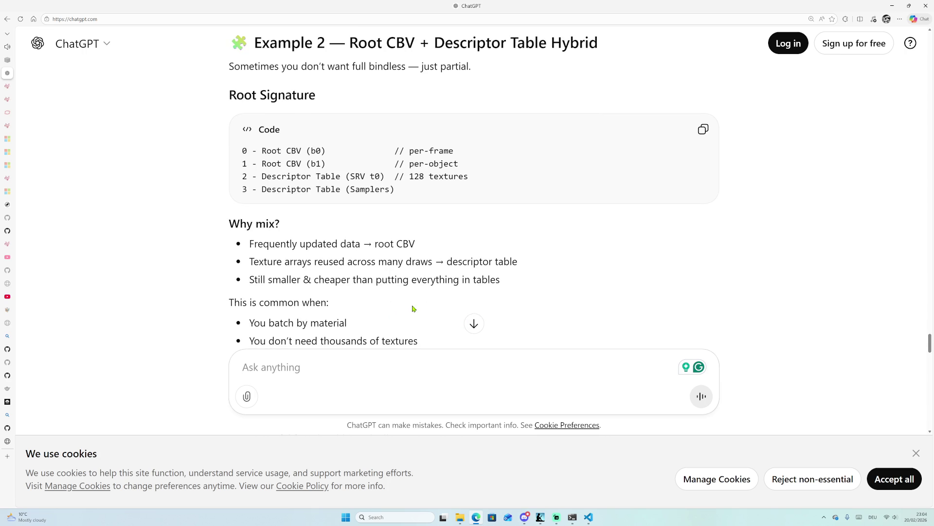
{"action": "scroll", "coordinate": [414, 309], "scroll_direction": "down", "scroll_amount": 2}
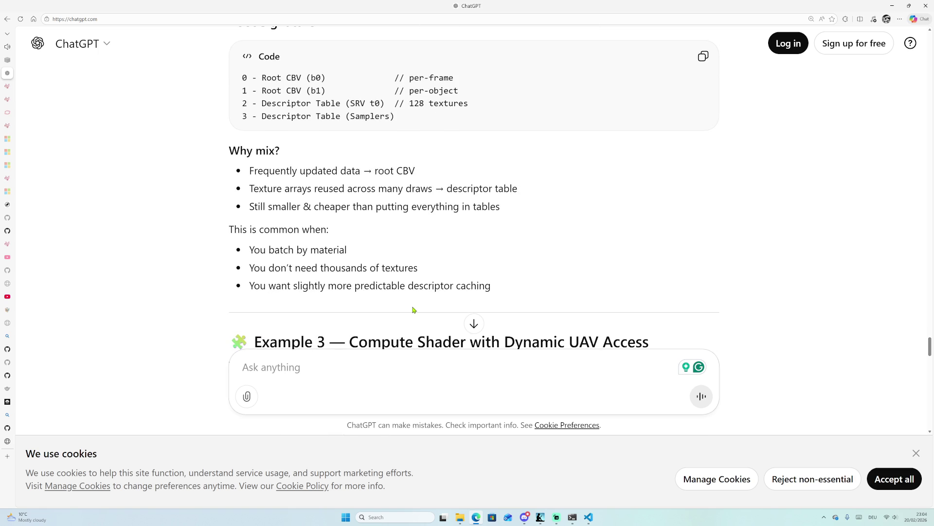
{"action": "scroll", "coordinate": [413, 309], "scroll_direction": "down", "scroll_amount": 3}
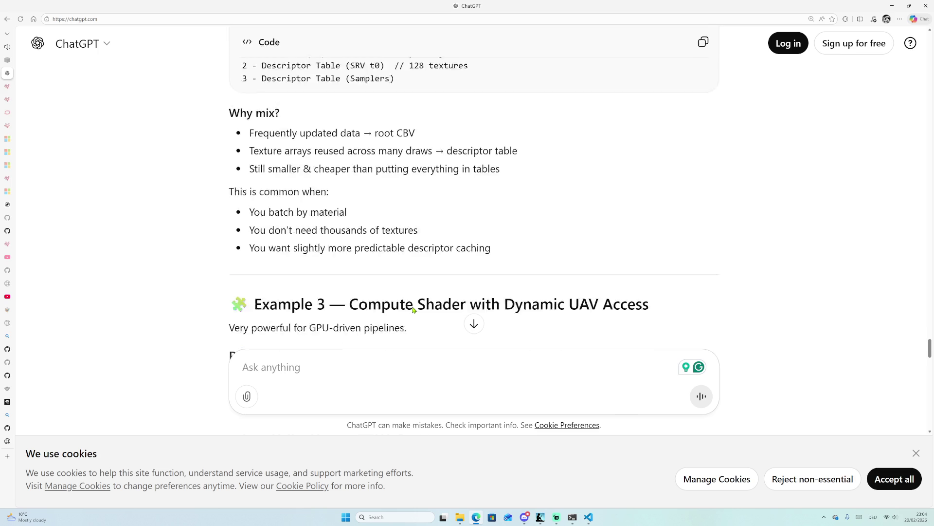
{"action": "scroll", "coordinate": [412, 309], "scroll_direction": "down", "scroll_amount": 3}
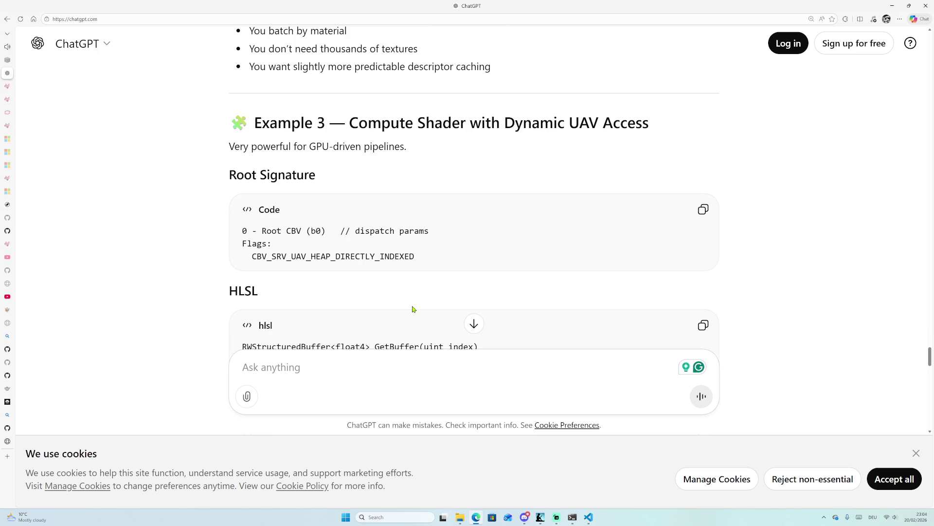
Scroll past Example 3's compute shader HLSL and benefits to the Example 4 heading.
{"action": "scroll", "coordinate": [413, 309], "scroll_direction": "down", "scroll_amount": 2}
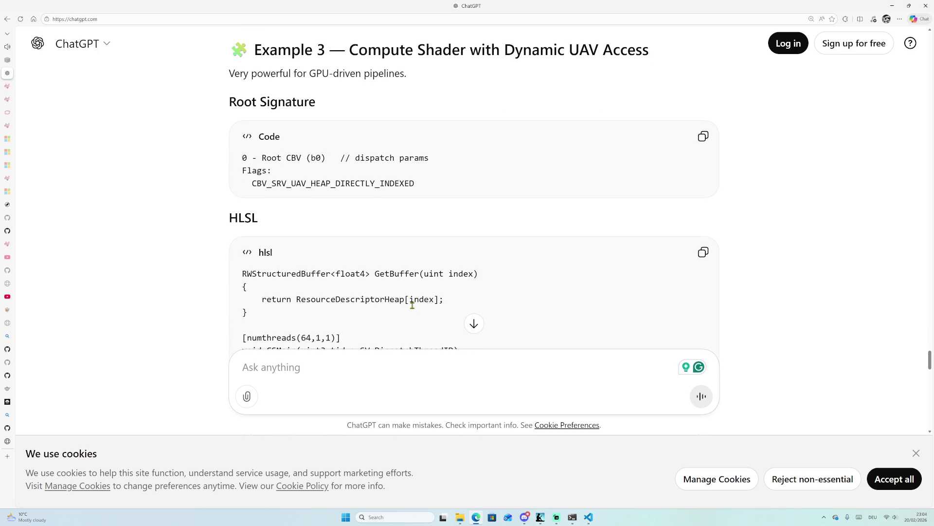
{"action": "scroll", "coordinate": [340, 218], "scroll_direction": "down", "scroll_amount": 3}
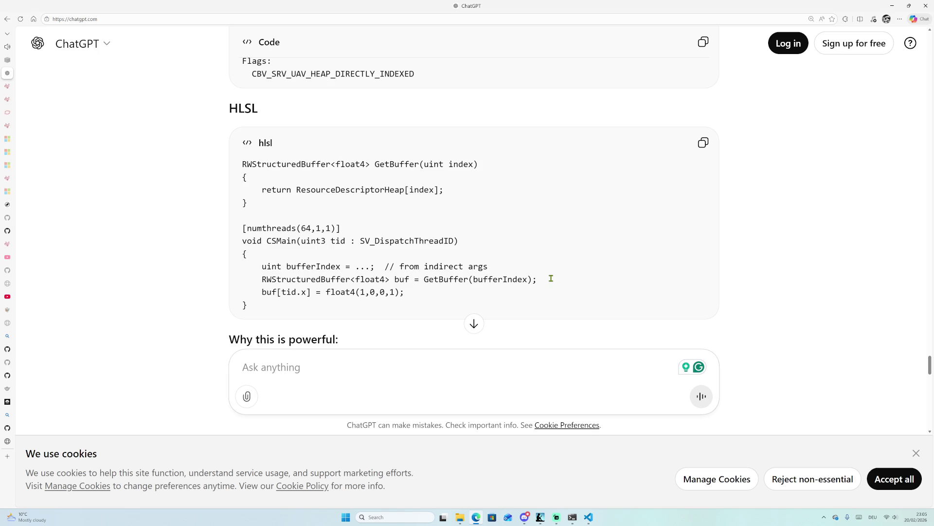
{"action": "scroll", "coordinate": [526, 249], "scroll_direction": "down", "scroll_amount": 3}
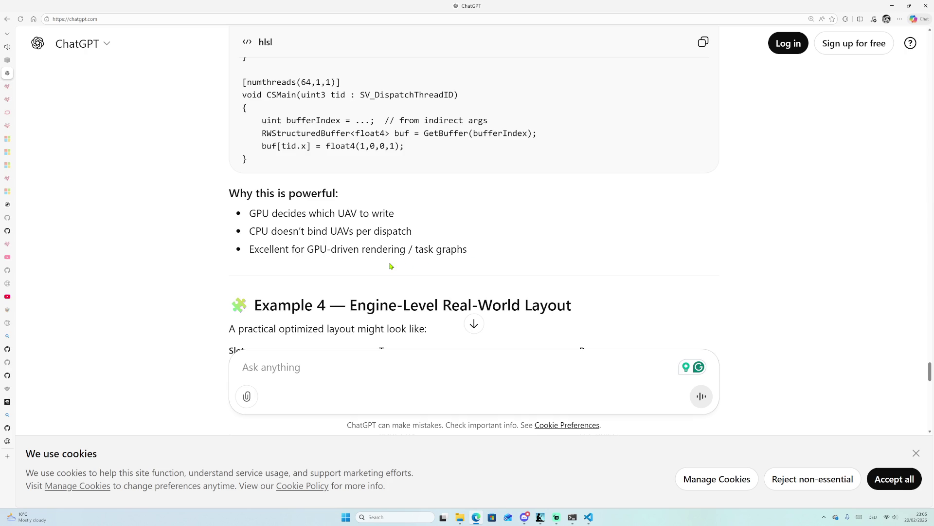
{"action": "scroll", "coordinate": [402, 259], "scroll_direction": "down", "scroll_amount": 2}
Scroll to Example 4's slot table and its 'Why this is good' list.
{"action": "scroll", "coordinate": [402, 259], "scroll_direction": "down", "scroll_amount": 3}
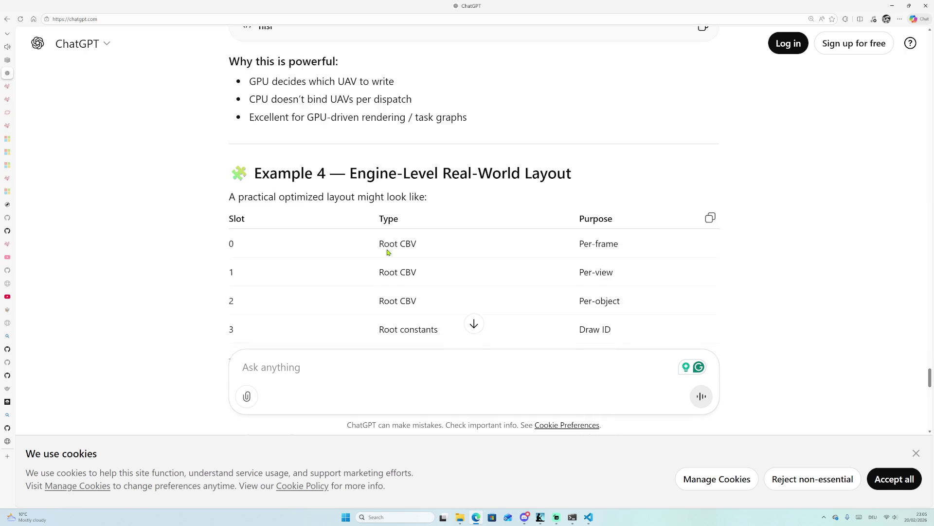
{"action": "scroll", "coordinate": [219, 227], "scroll_direction": "down", "scroll_amount": 2}
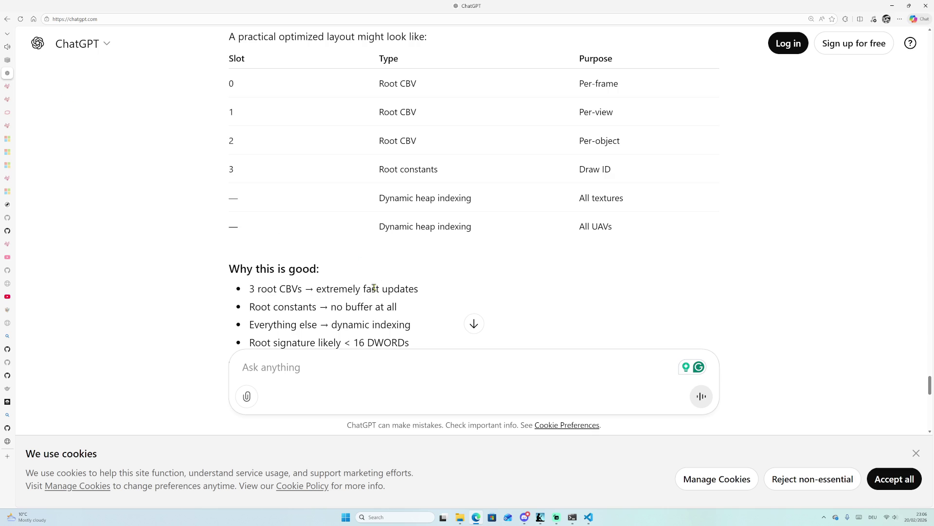
Scroll through 'Where Mixing Helps Most', 'Important Optimization Notes' and 'Mental Model' to the reply's end.
{"action": "scroll", "coordinate": [385, 283], "scroll_direction": "down", "scroll_amount": 3}
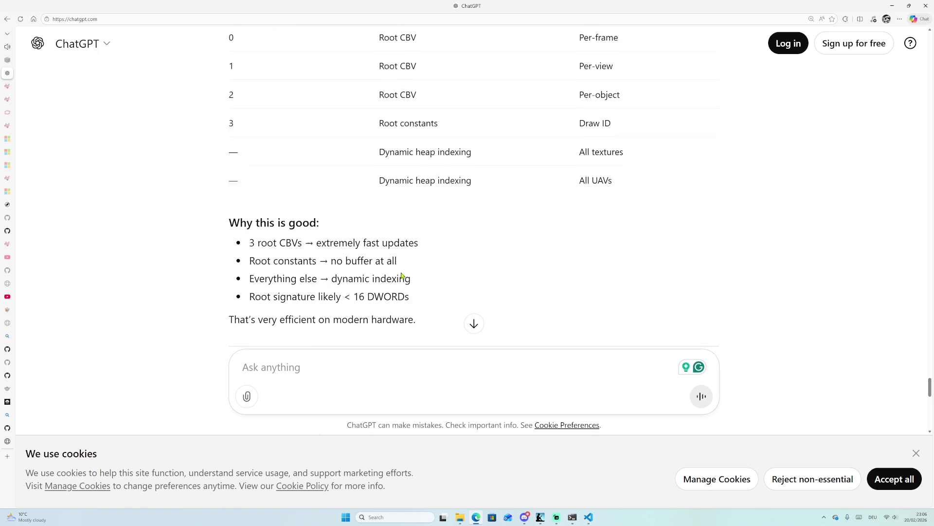
{"action": "scroll", "coordinate": [365, 246], "scroll_direction": "down", "scroll_amount": 3}
{"action": "scroll", "coordinate": [411, 237], "scroll_direction": "down", "scroll_amount": 2}
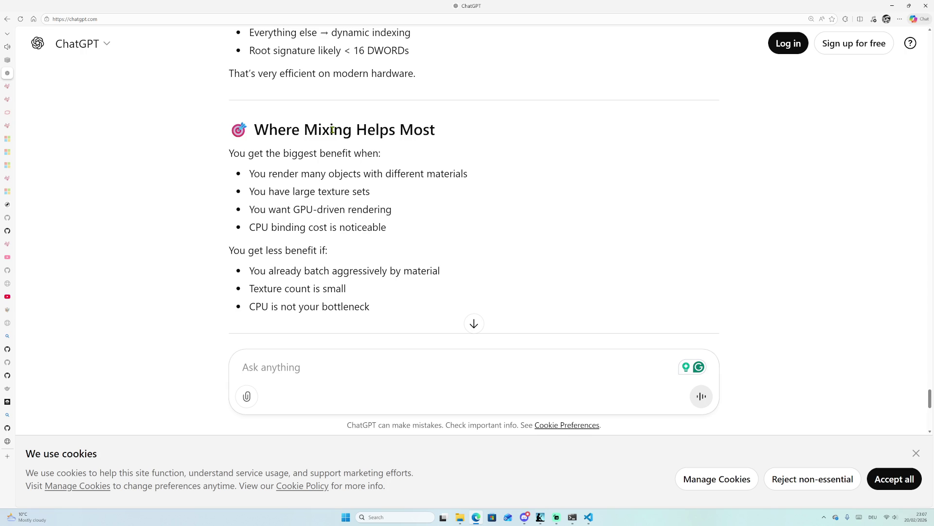
{"action": "scroll", "coordinate": [271, 123], "scroll_direction": "down", "scroll_amount": 3}
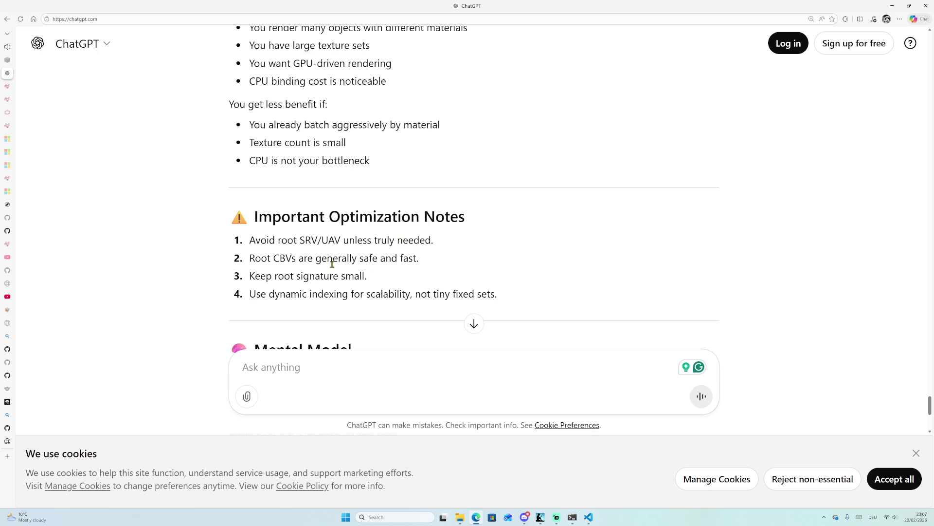
{"action": "scroll", "coordinate": [333, 263], "scroll_direction": "down", "scroll_amount": 1}
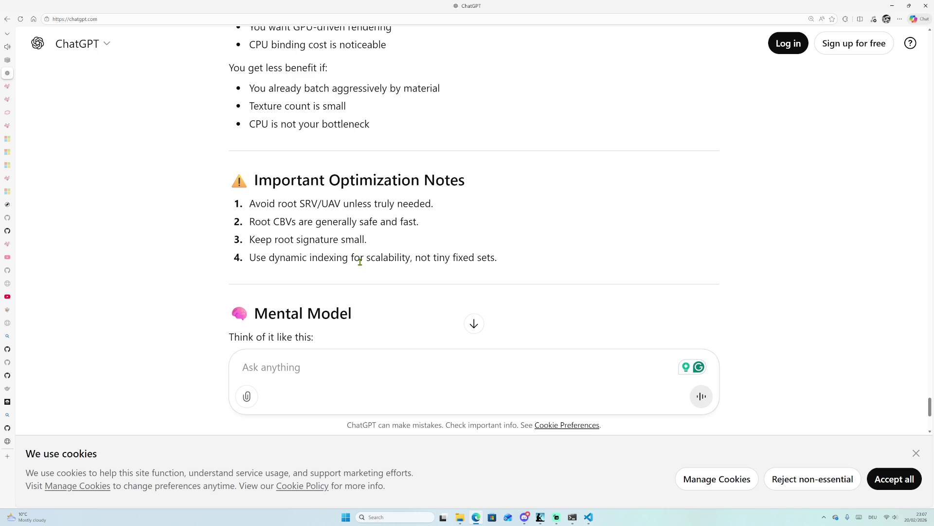
{"action": "scroll", "coordinate": [360, 262], "scroll_direction": "down", "scroll_amount": 3}
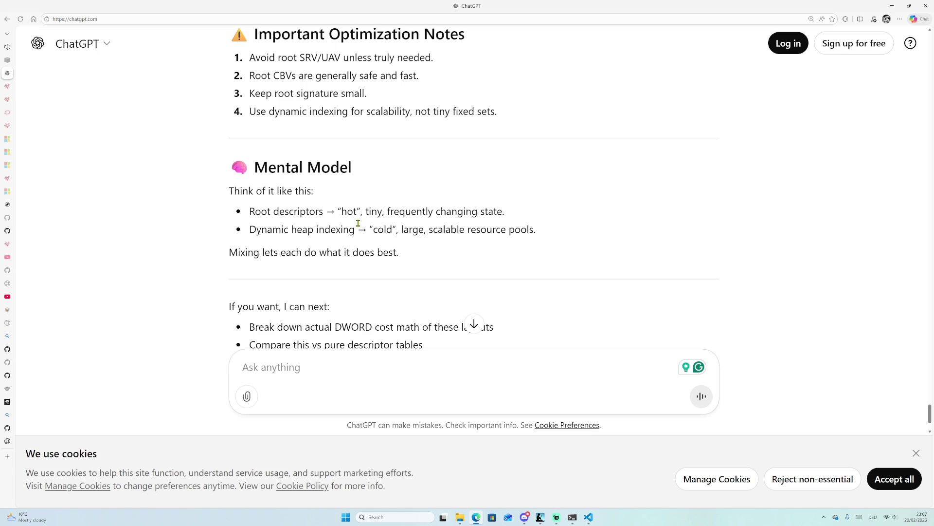
{"action": "scroll", "coordinate": [358, 225], "scroll_direction": "down", "scroll_amount": 2}
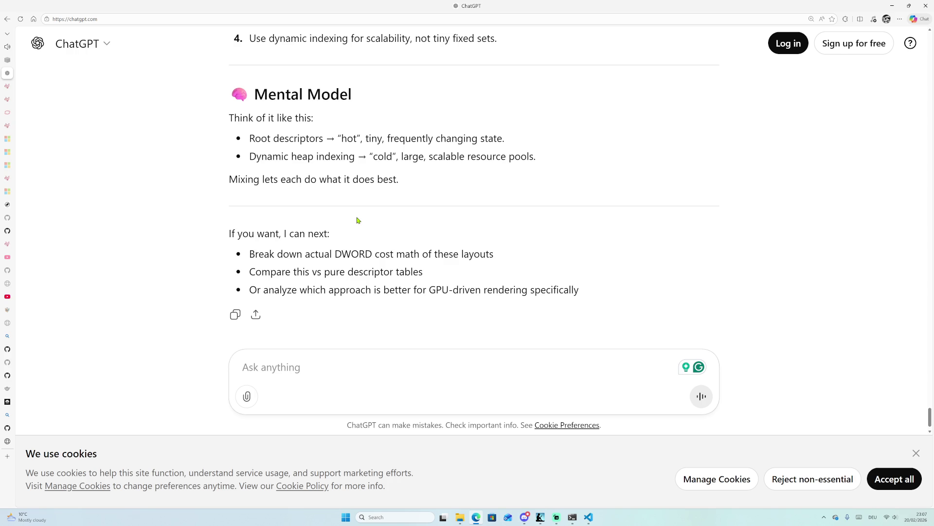
{"action": "scroll", "coordinate": [360, 231], "scroll_direction": "down", "scroll_amount": 1}
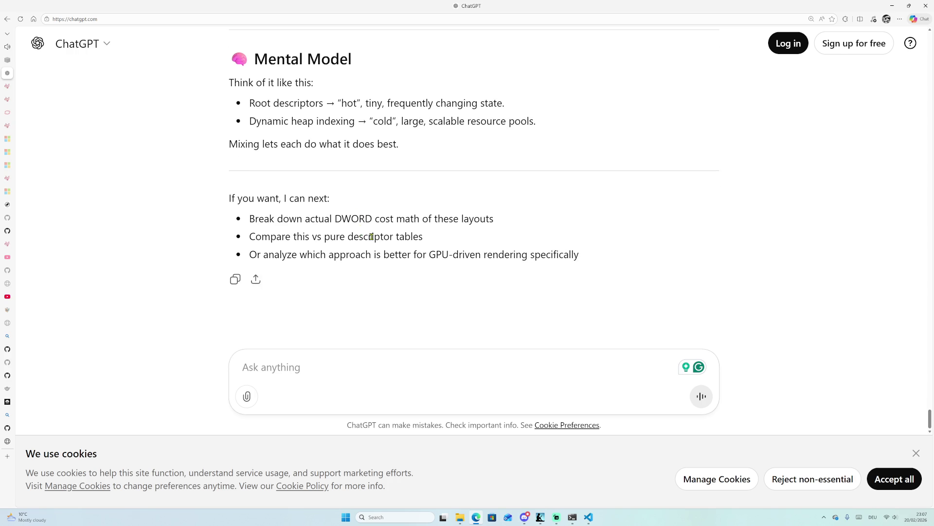
Switch to VS Code's Explorer and close the SimpleDynamicResources.cpp and readme_en-us.md tabs.
{"action": "left_click", "coordinate": [589, 518]}
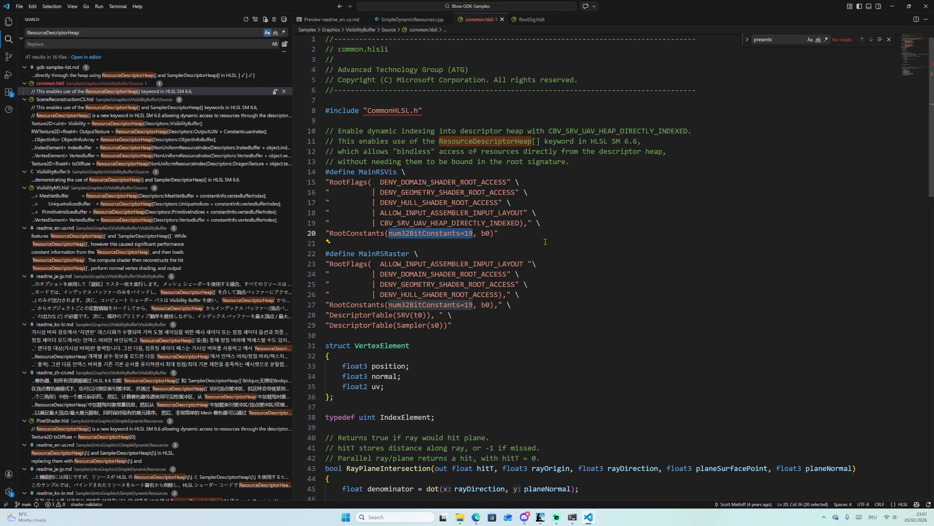
{"action": "left_click", "coordinate": [389, 30]}
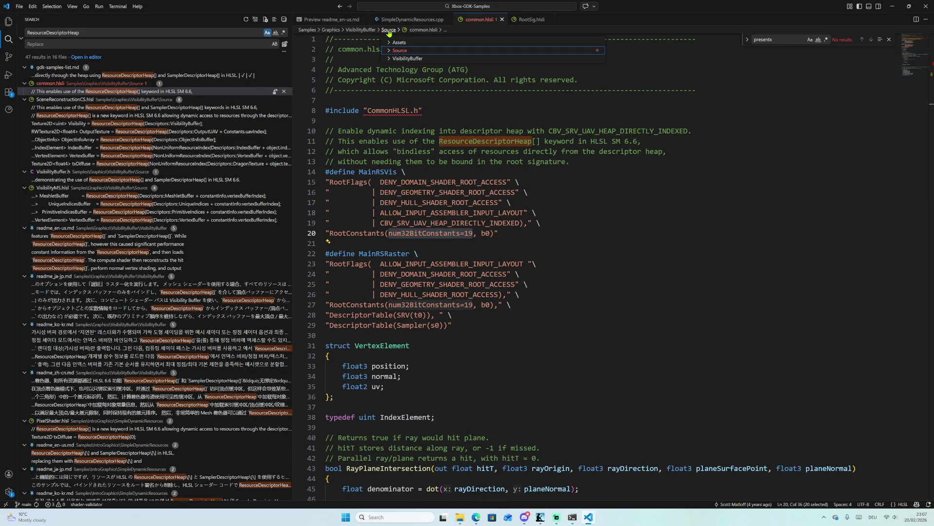
{"action": "left_click", "coordinate": [9, 22]}
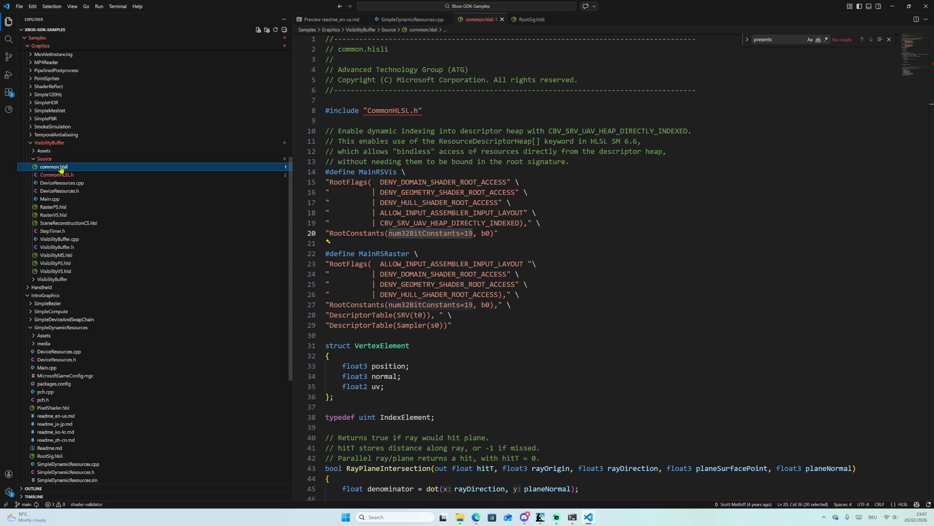
{"action": "middle_click", "coordinate": [409, 22]}
{"action": "middle_click", "coordinate": [354, 22]}
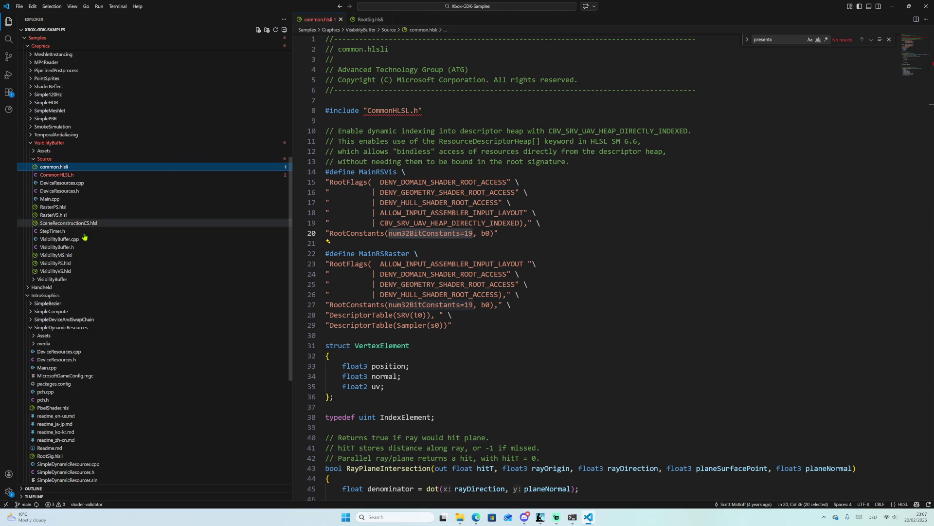
Expand VisibilityBuffer and open Readme.md, VisibilityPS.hlsl, then SceneReconstructionCS.hlsl.
{"action": "left_click", "coordinate": [81, 279]}
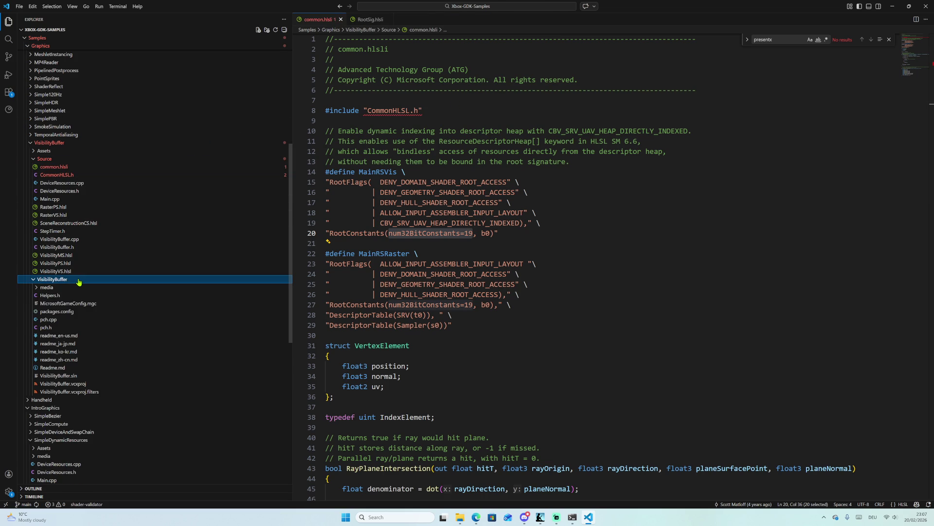
{"action": "left_click", "coordinate": [78, 376]}
{"action": "left_click", "coordinate": [78, 368]}
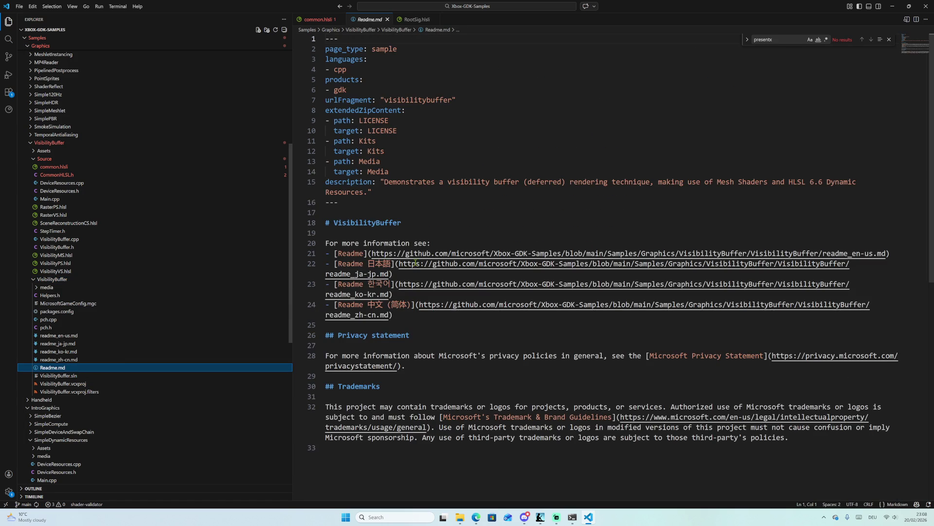
{"action": "scroll", "coordinate": [472, 288], "scroll_direction": "down", "scroll_amount": 1}
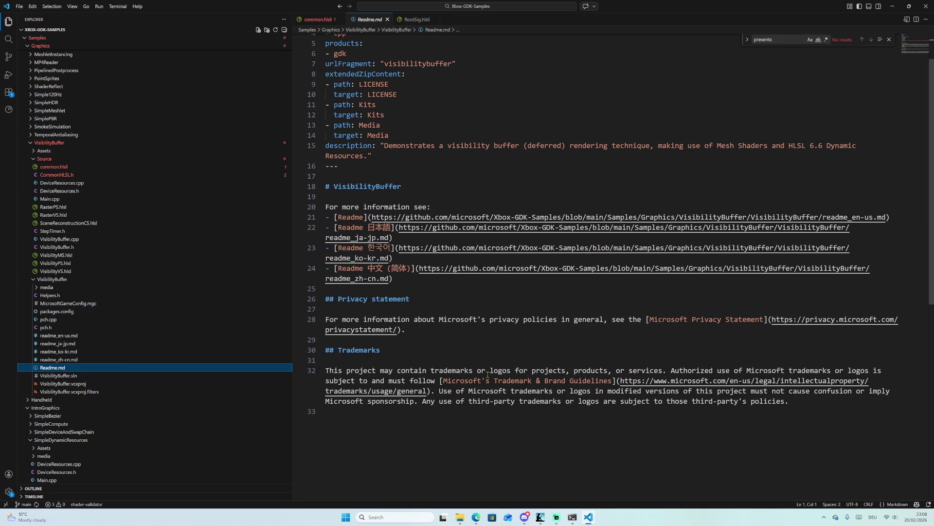
{"action": "scroll", "coordinate": [454, 355], "scroll_direction": "up", "scroll_amount": 1}
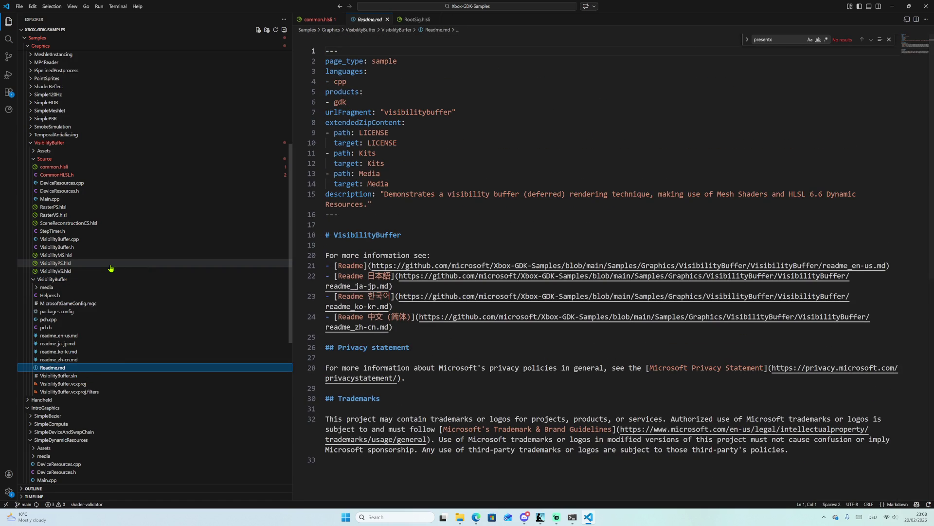
{"action": "left_click", "coordinate": [110, 264]}
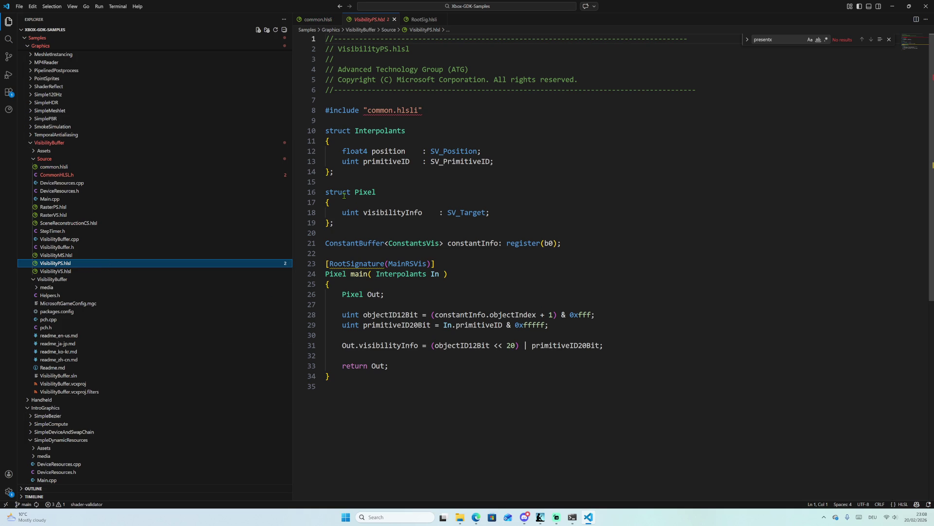
{"action": "left_click", "coordinate": [95, 223]}
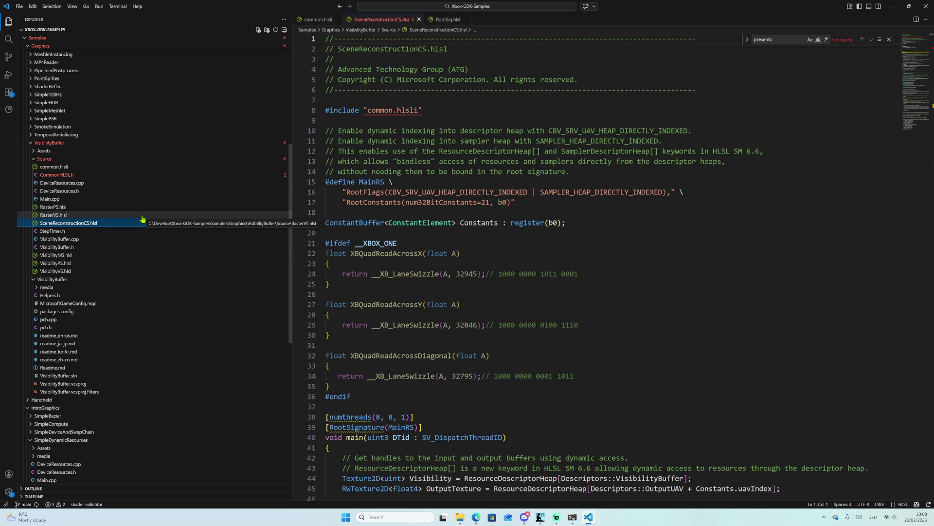
Scroll to main() and highlight every occurrence of 'Descriptors' from line 44.
{"action": "mouse_move", "coordinate": [394, 275]}
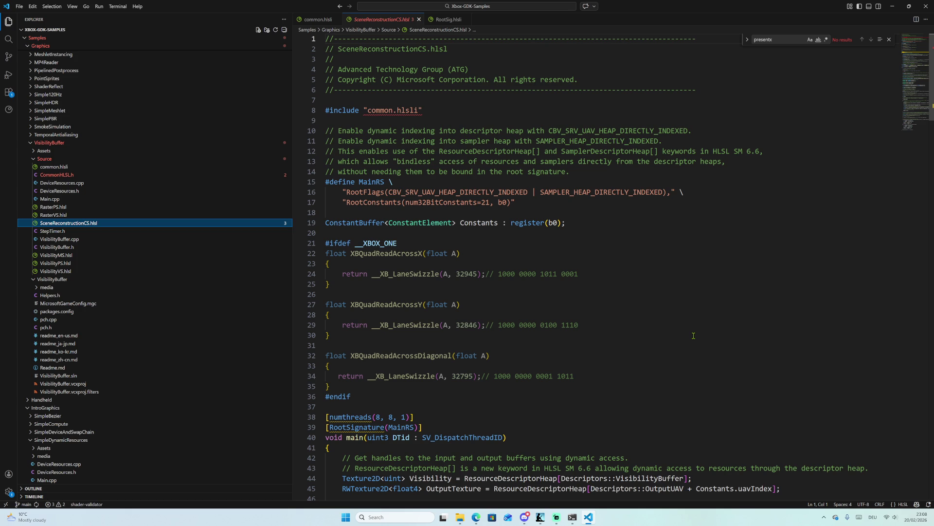
{"action": "scroll", "coordinate": [694, 335], "scroll_direction": "down", "scroll_amount": 9}
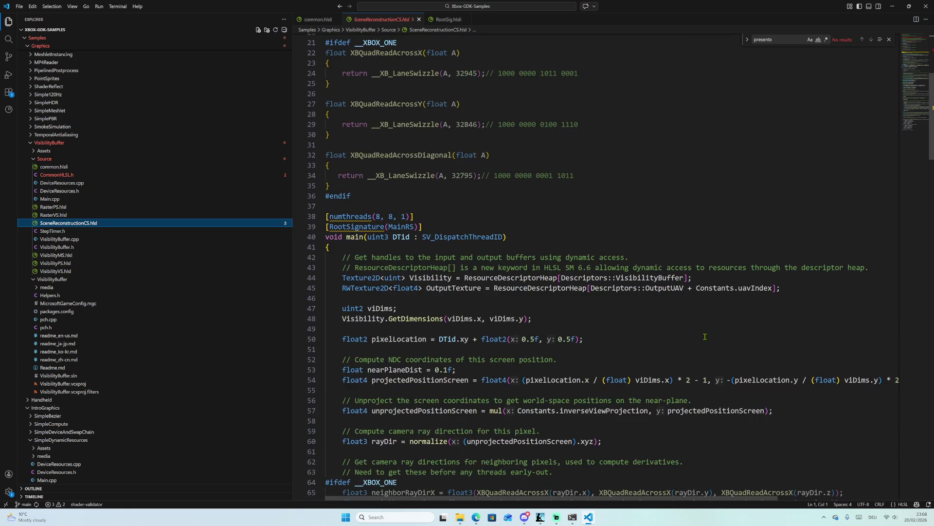
{"action": "scroll", "coordinate": [705, 337], "scroll_direction": "down", "scroll_amount": 1}
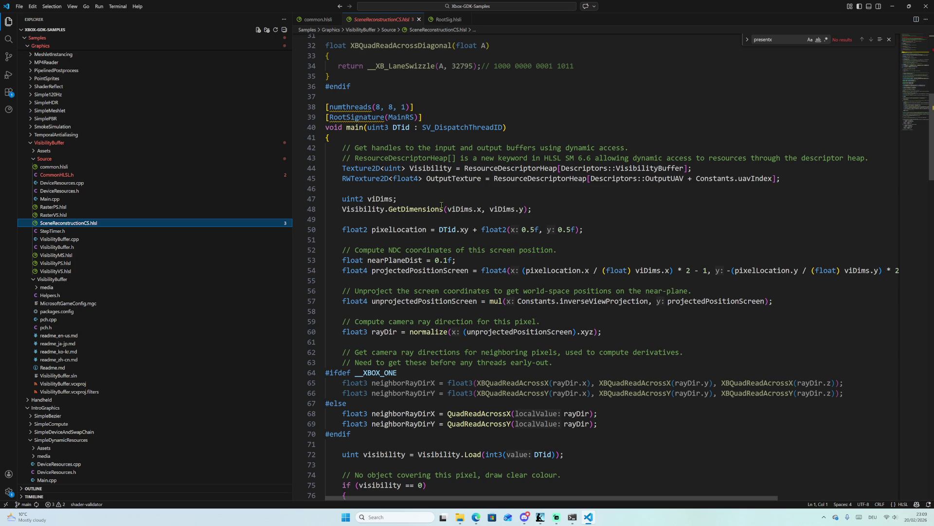
{"action": "double_click", "coordinate": [637, 168]}
{"action": "double_click", "coordinate": [595, 168]}
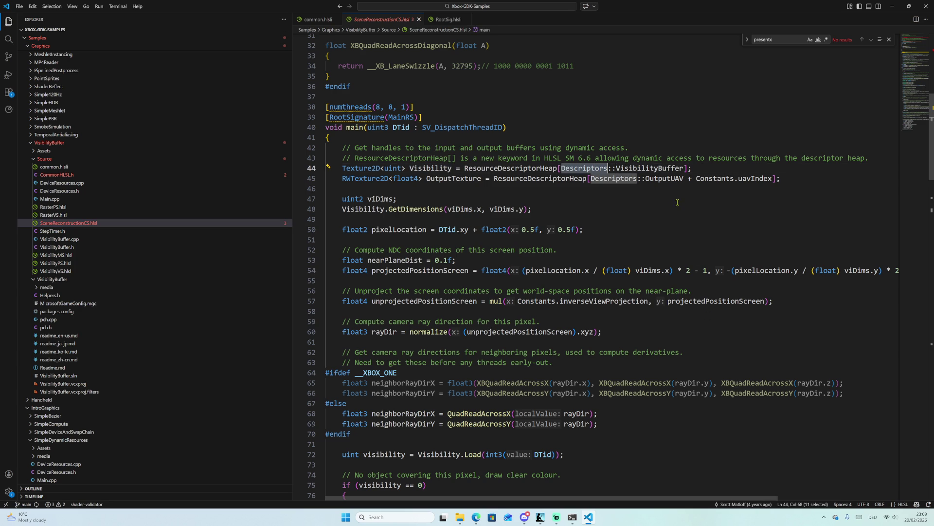
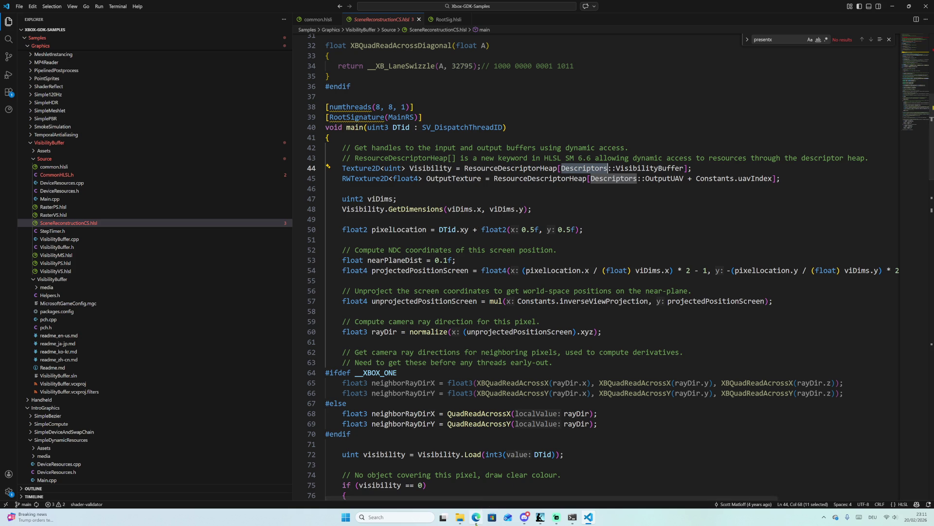
Read SceneReconstructionCS.hlsl down to the final OutputTexture write, then open VisibilityBuffer.cpp.
{"action": "scroll", "coordinate": [476, 289], "scroll_direction": "down", "scroll_amount": 5}
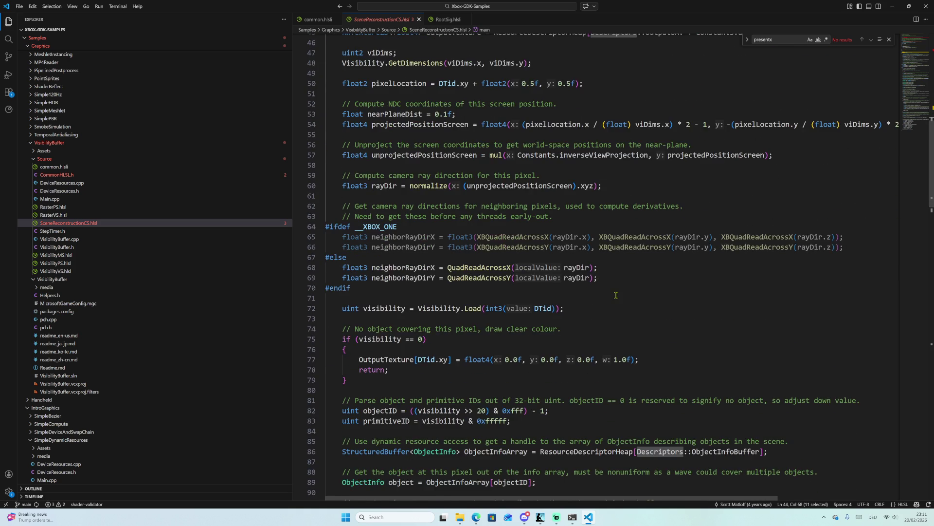
{"action": "scroll", "coordinate": [616, 295], "scroll_direction": "down", "scroll_amount": 6}
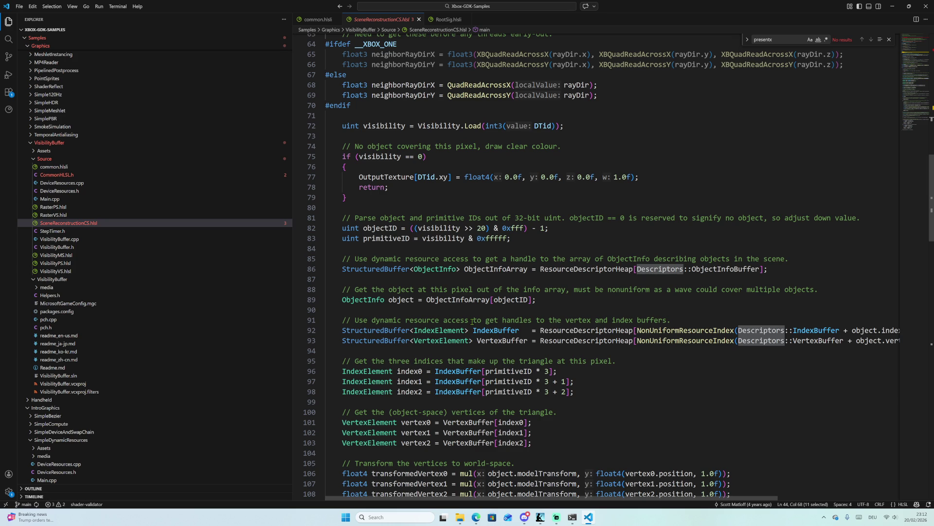
{"action": "scroll", "coordinate": [608, 88], "scroll_direction": "down", "scroll_amount": 9}
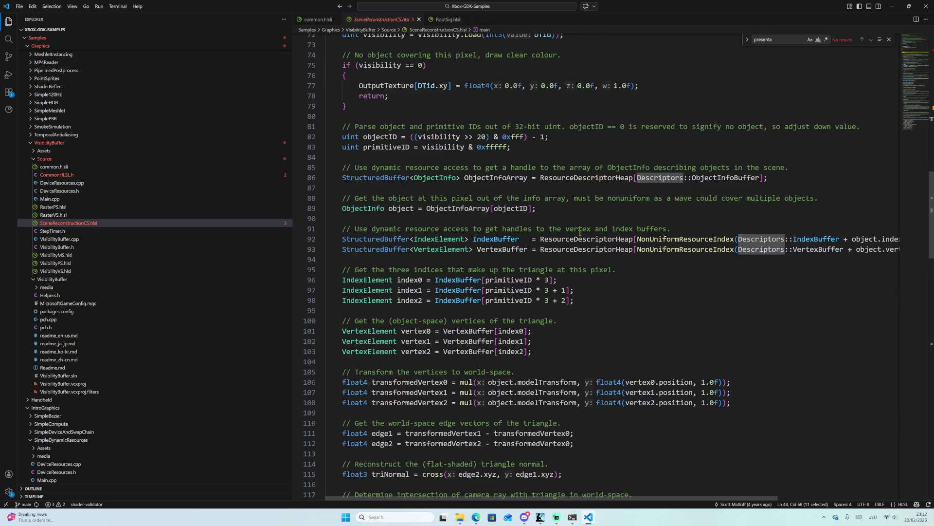
{"action": "scroll", "coordinate": [584, 267], "scroll_direction": "down", "scroll_amount": 7}
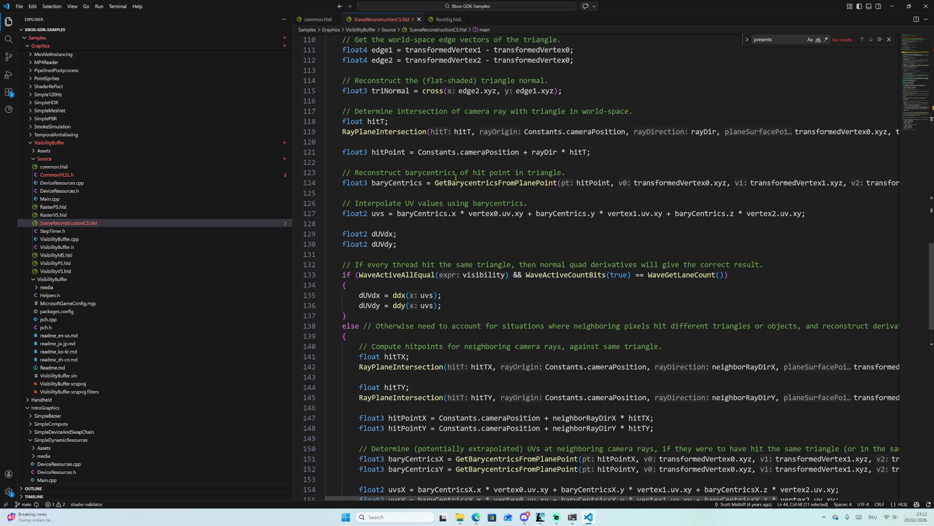
{"action": "scroll", "coordinate": [456, 177], "scroll_direction": "up", "scroll_amount": 2}
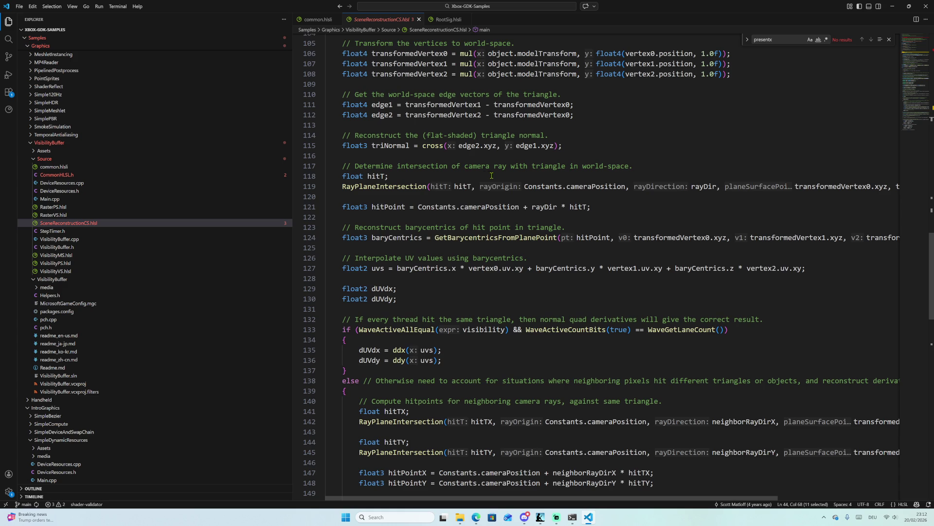
{"action": "scroll", "coordinate": [495, 180], "scroll_direction": "down", "scroll_amount": 6}
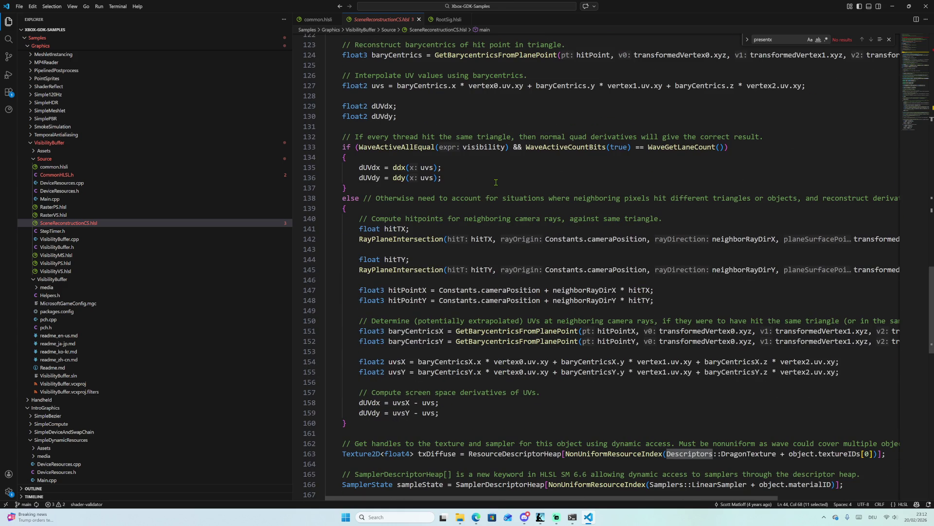
{"action": "scroll", "coordinate": [496, 182], "scroll_direction": "down", "scroll_amount": 5}
{"action": "scroll", "coordinate": [496, 182], "scroll_direction": "down", "scroll_amount": 2}
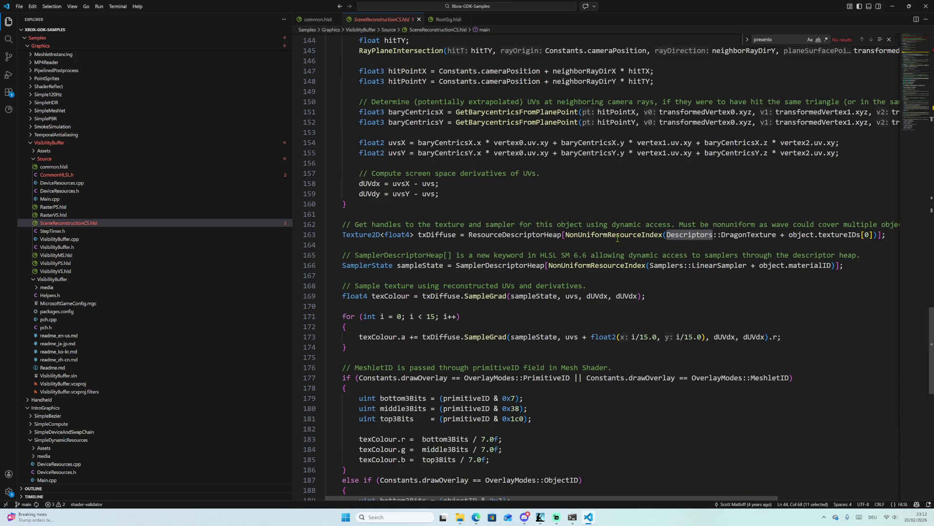
{"action": "scroll", "coordinate": [617, 238], "scroll_direction": "down", "scroll_amount": 1}
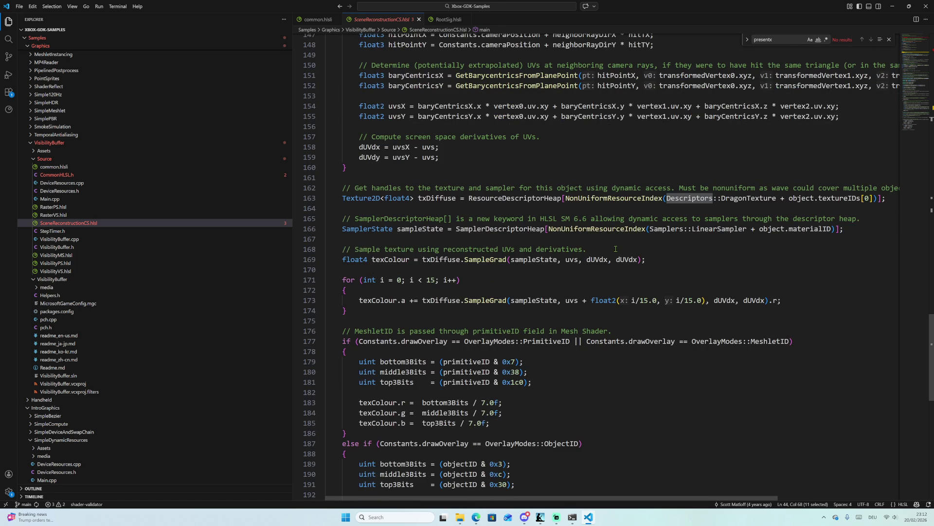
{"action": "scroll", "coordinate": [615, 249], "scroll_direction": "down", "scroll_amount": 6}
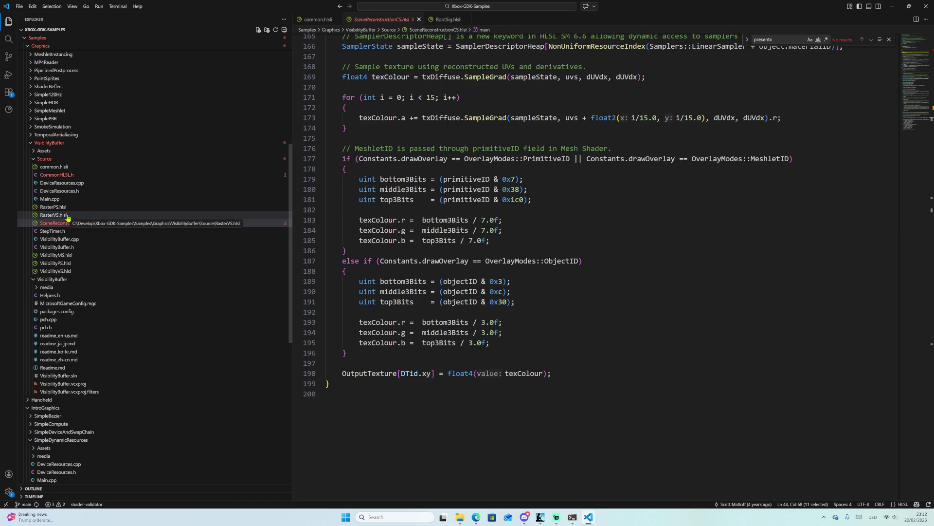
{"action": "left_click", "coordinate": [90, 240]}
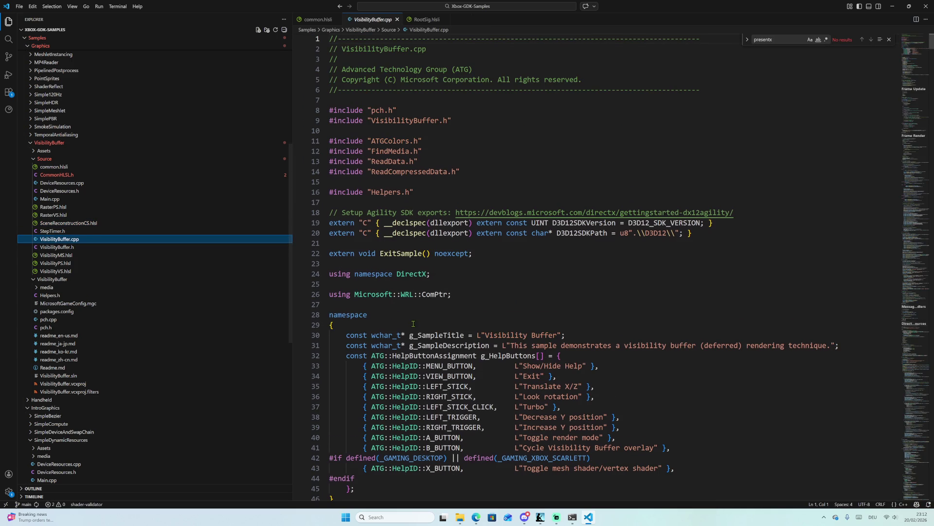
Move VisibilityBuffer.cpp down to RenderVisibilityMode() with the minimap, then open VisibilityMS.hlsl.
{"action": "scroll", "coordinate": [414, 333], "scroll_direction": "down", "scroll_amount": 5}
{"action": "scroll", "coordinate": [414, 332], "scroll_direction": "down", "scroll_amount": 10}
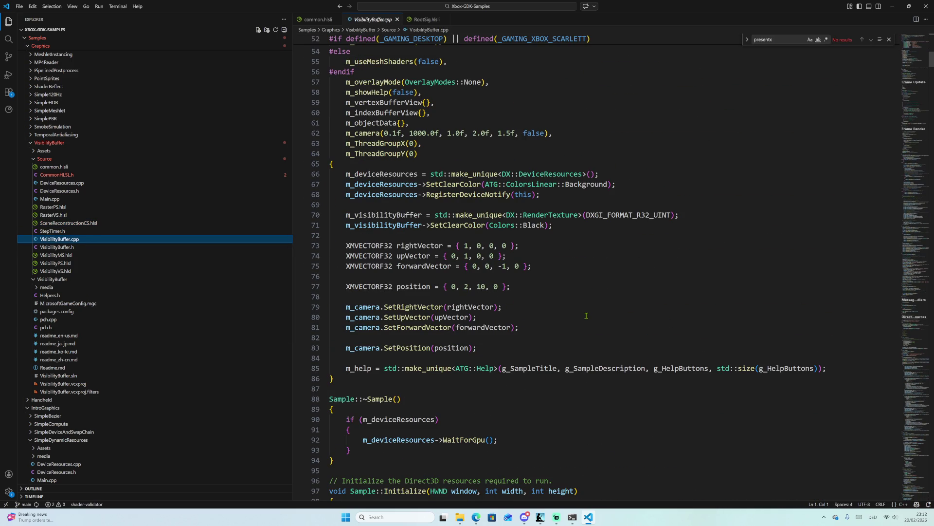
{"action": "scroll", "coordinate": [586, 316], "scroll_direction": "down", "scroll_amount": 11}
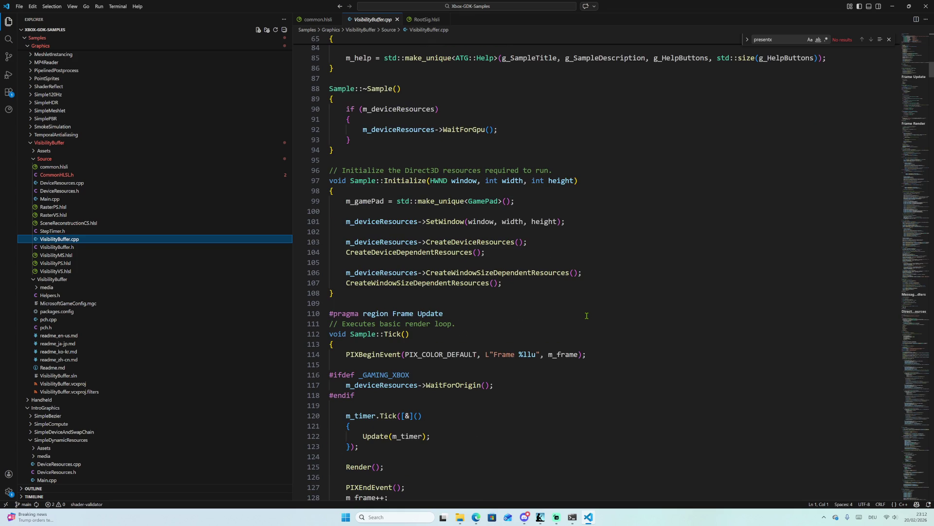
{"action": "scroll", "coordinate": [587, 315], "scroll_direction": "down", "scroll_amount": 9}
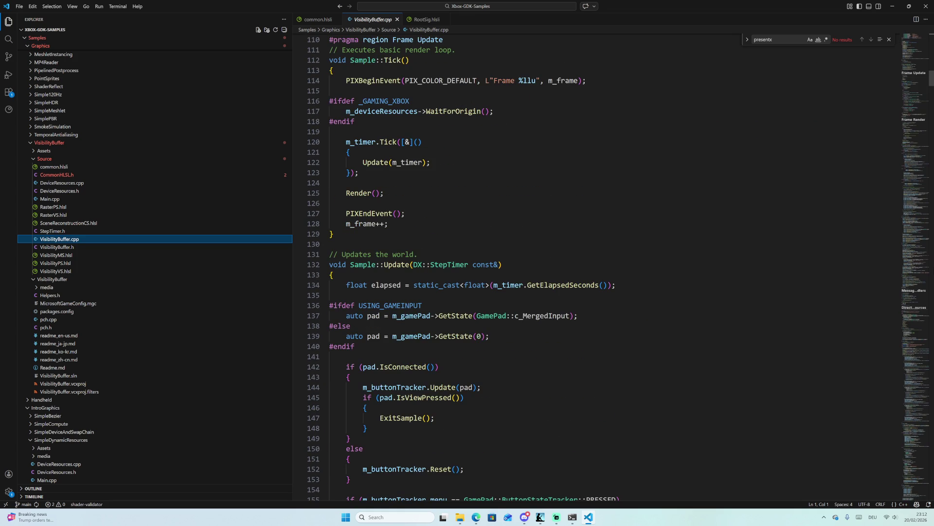
{"action": "scroll", "coordinate": [925, 99], "scroll_direction": "down", "scroll_amount": 7}
{"action": "left_click_drag", "start_coordinate": [924, 99], "coordinate": [918, 141]}
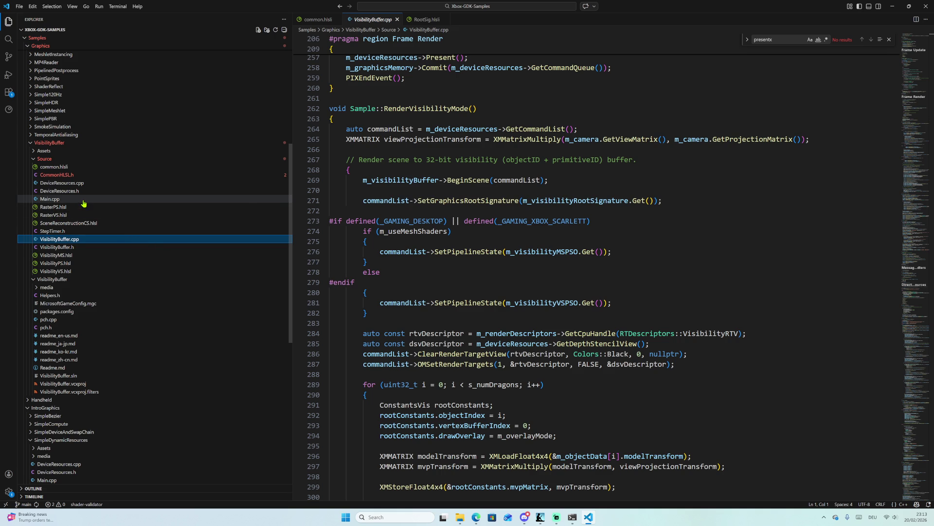
{"action": "left_click", "coordinate": [91, 256]}
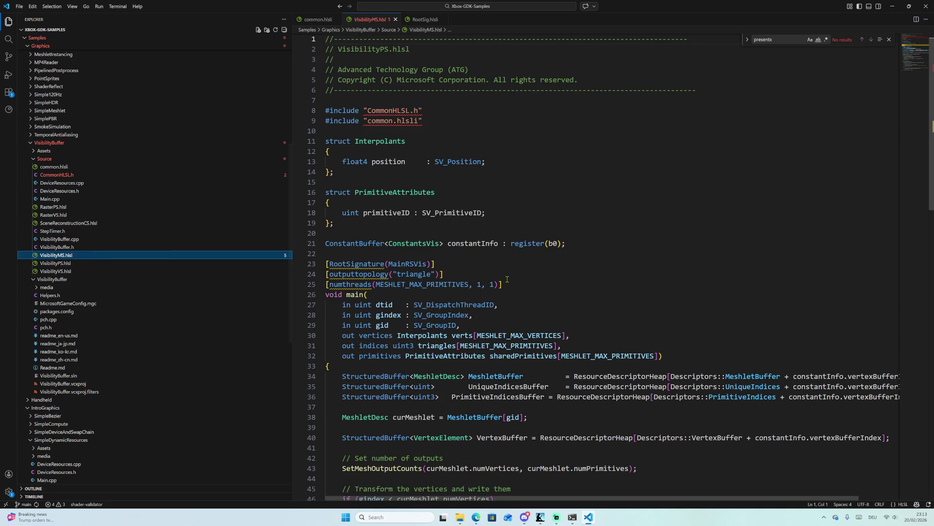
{"action": "scroll", "coordinate": [507, 279], "scroll_direction": "down", "scroll_amount": 1}
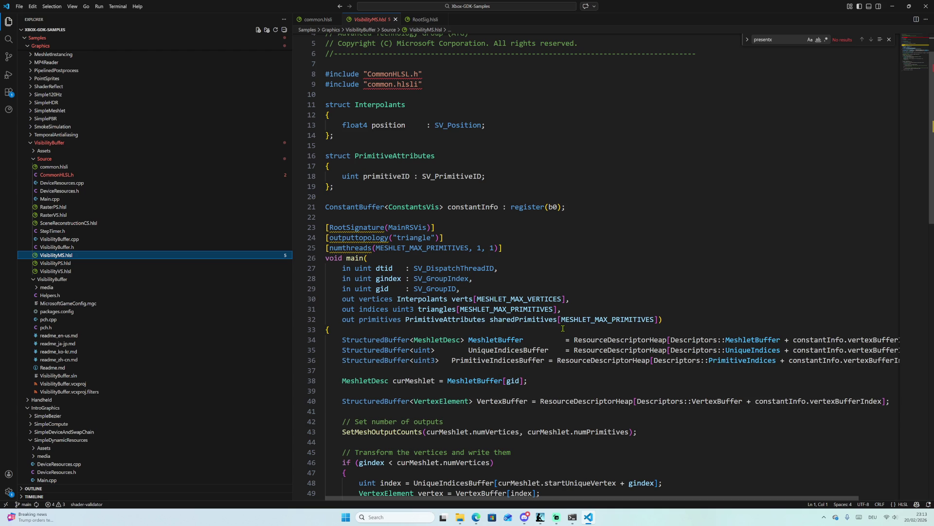
{"action": "scroll", "coordinate": [527, 310], "scroll_direction": "down", "scroll_amount": 6}
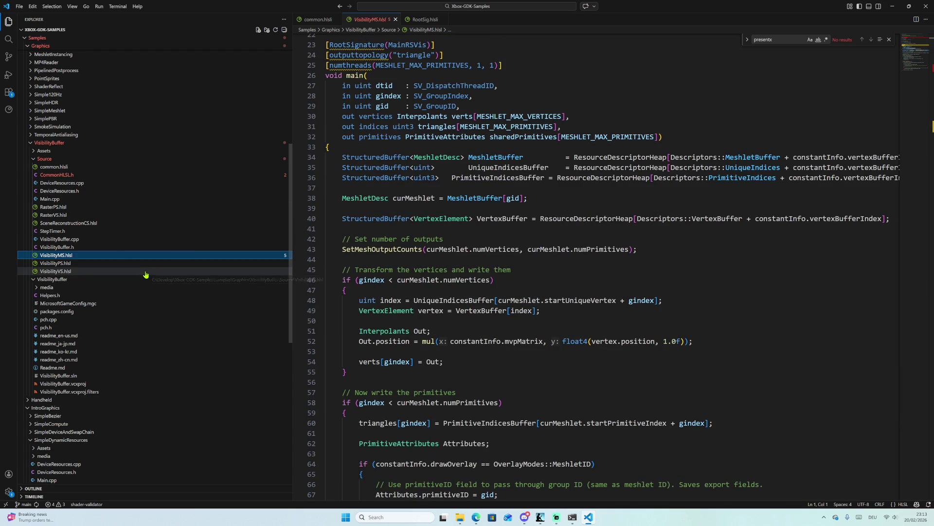
{"action": "left_click", "coordinate": [100, 239]}
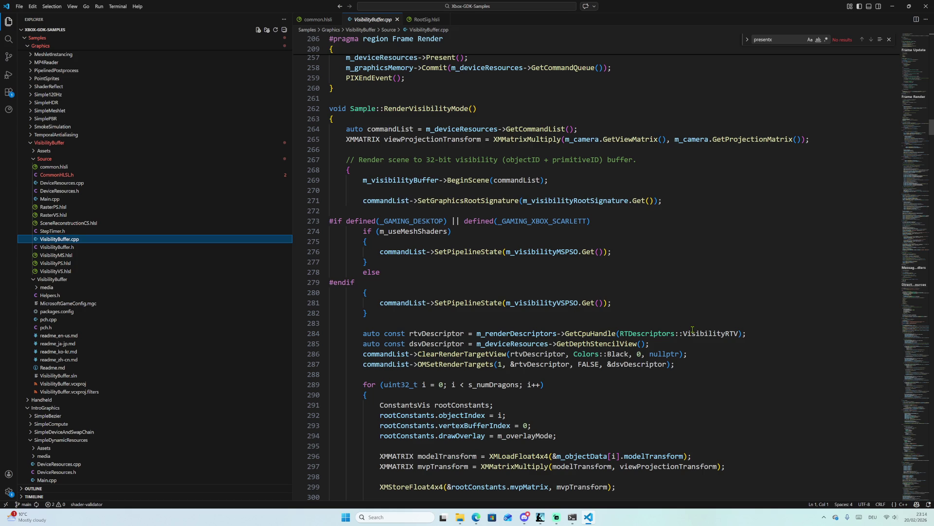
Select m_renderDescriptors and inspect its context menu without choosing an action.
{"action": "double_click", "coordinate": [521, 334]}
{"action": "right_click", "coordinate": [535, 335]}
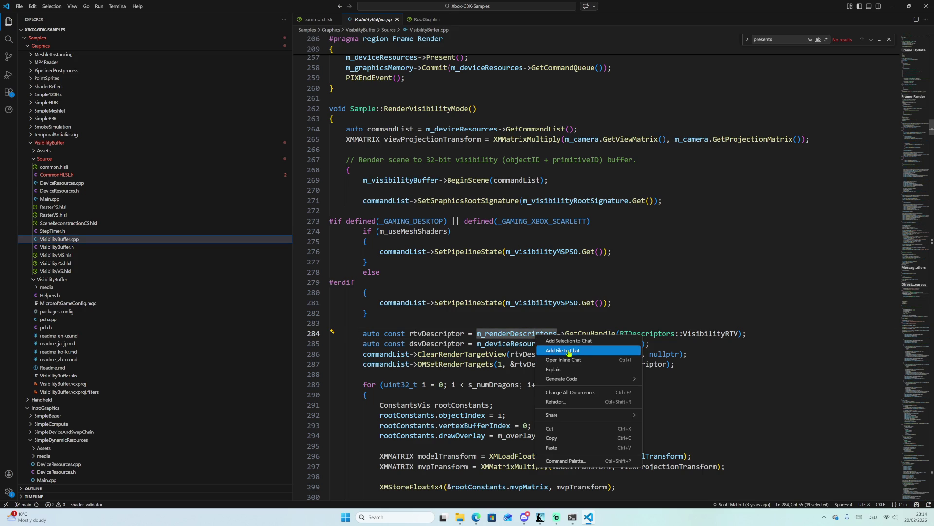
{"action": "right_click", "coordinate": [523, 333]}
{"action": "right_click", "coordinate": [522, 333]}
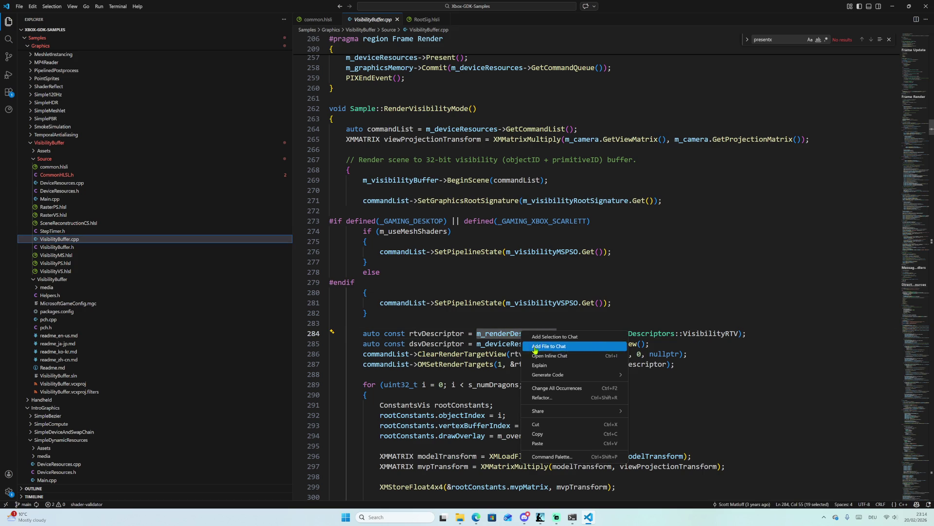
{"action": "key", "text": "Escape"}
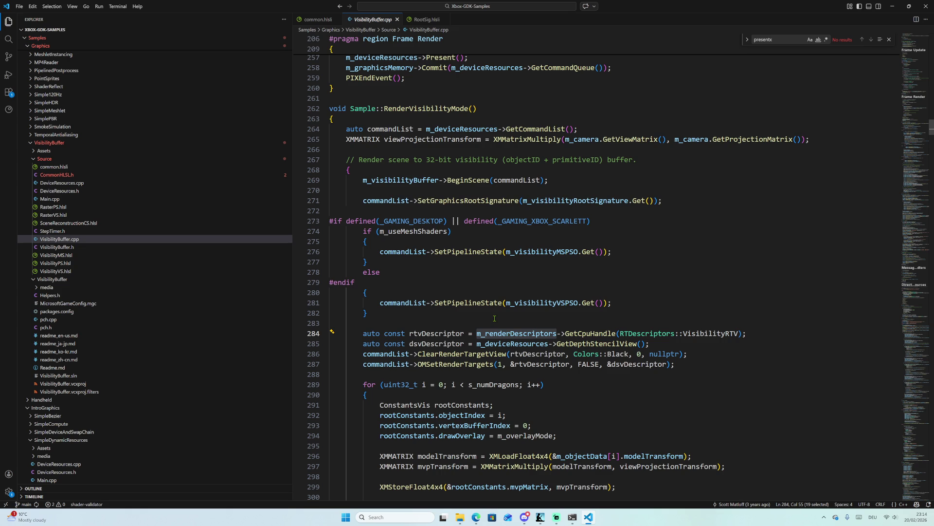
Reach the per-dragon draw loop, select m_meshletsData on line 308, and open DeviceResources.cpp.
{"action": "scroll", "coordinate": [494, 318], "scroll_direction": "down", "scroll_amount": 4}
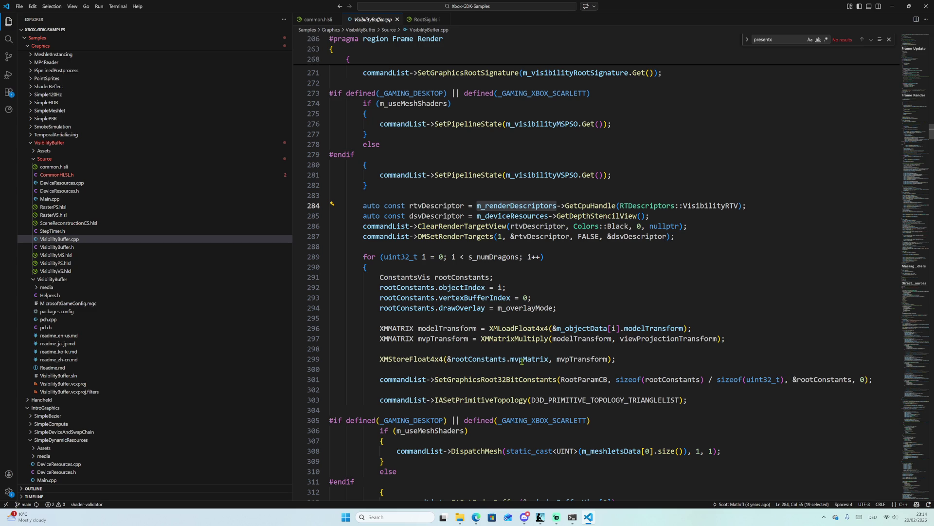
{"action": "scroll", "coordinate": [522, 361], "scroll_direction": "down", "scroll_amount": 2}
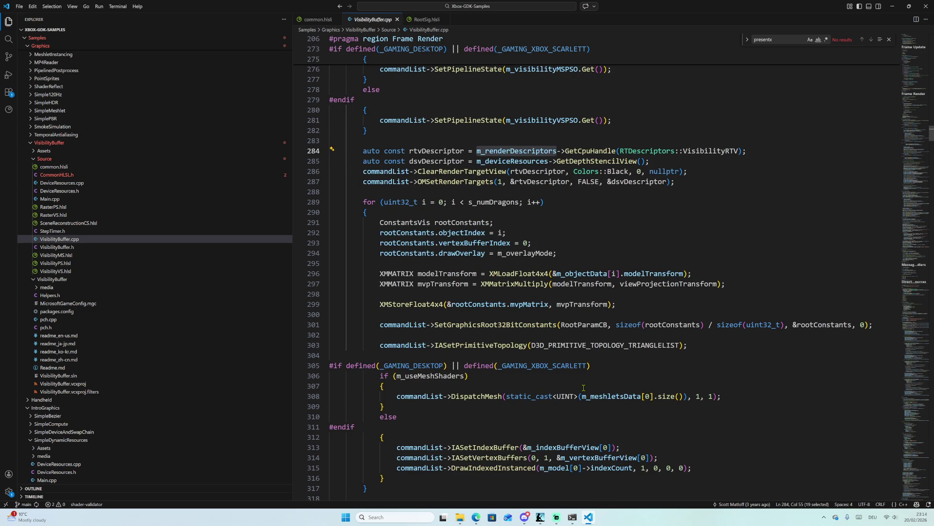
{"action": "scroll", "coordinate": [584, 389], "scroll_direction": "down", "scroll_amount": 1}
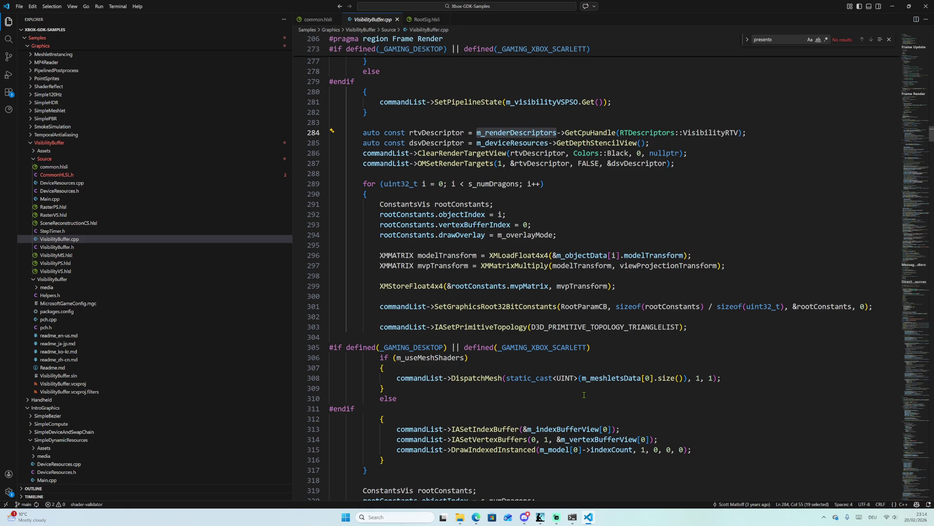
{"action": "scroll", "coordinate": [584, 394], "scroll_direction": "down", "scroll_amount": 2}
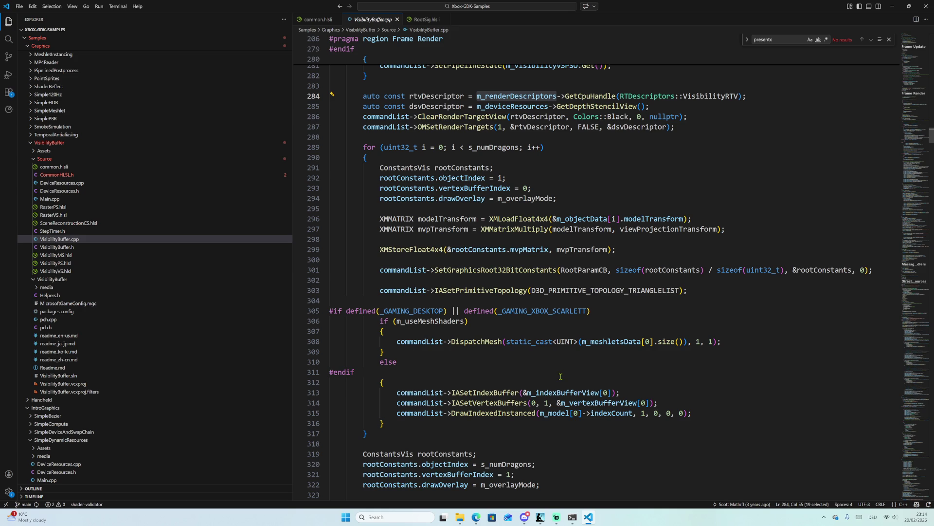
{"action": "double_click", "coordinate": [601, 341]}
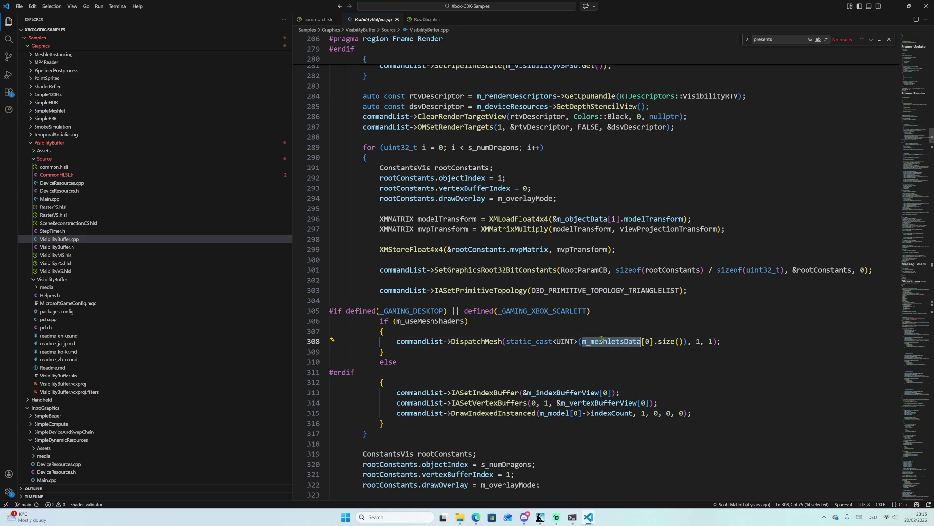
{"action": "left_click", "coordinate": [144, 183]}
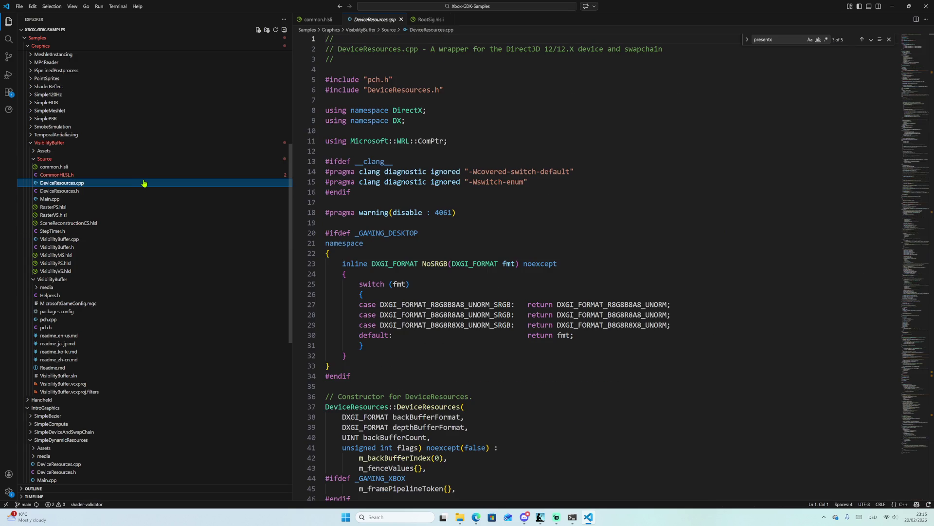
Glance at DeviceResources.h, return to DeviceResources.cpp, and select c_EnableDXR and D3D12XBOX_CREATE_DEVICE_FLAG_NONE.
{"action": "left_click", "coordinate": [146, 190]}
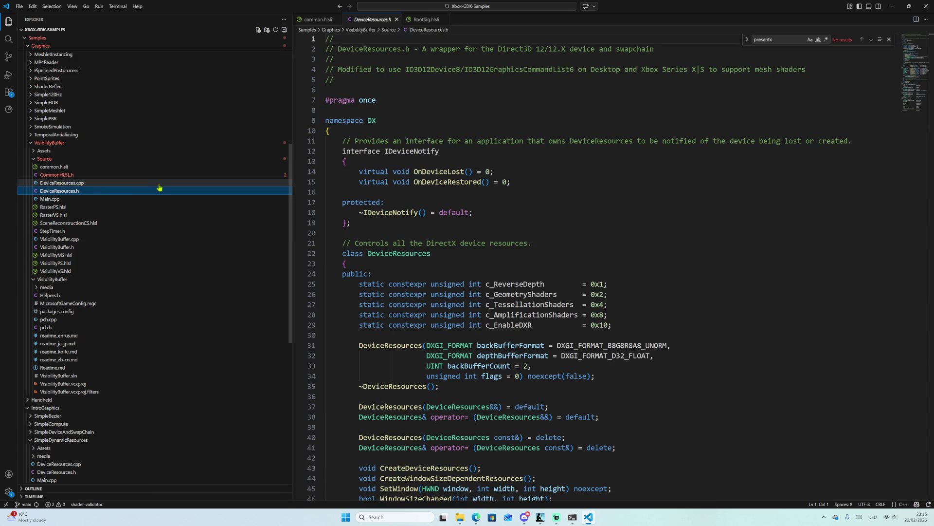
{"action": "left_click", "coordinate": [165, 184]}
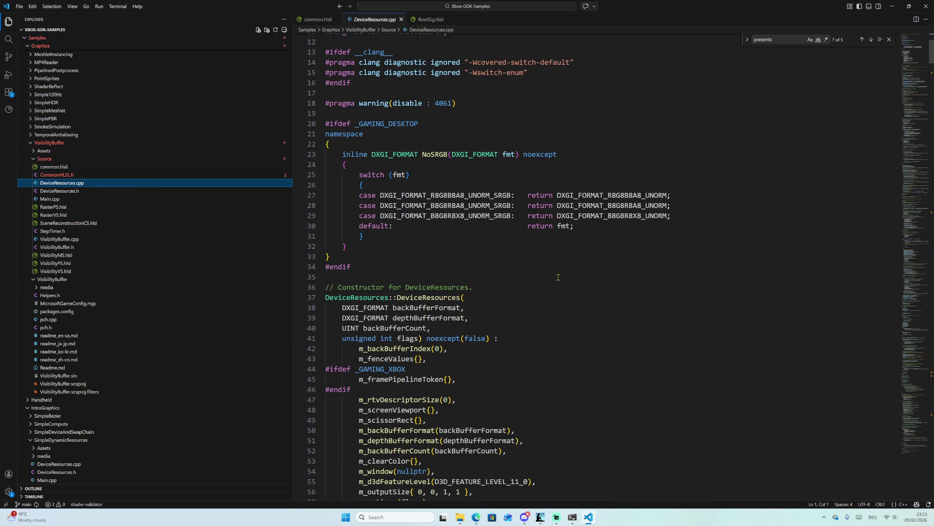
{"action": "scroll", "coordinate": [559, 277], "scroll_direction": "down", "scroll_amount": 13}
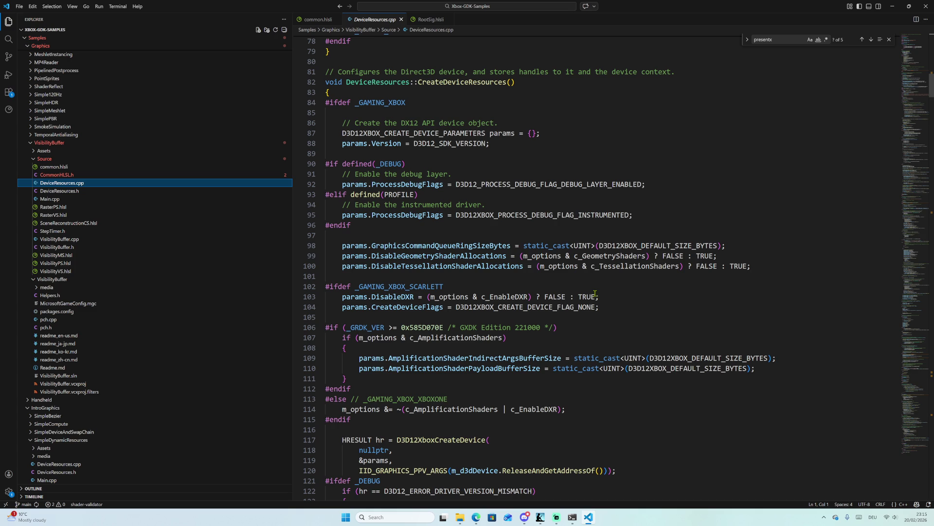
{"action": "double_click", "coordinate": [512, 296]}
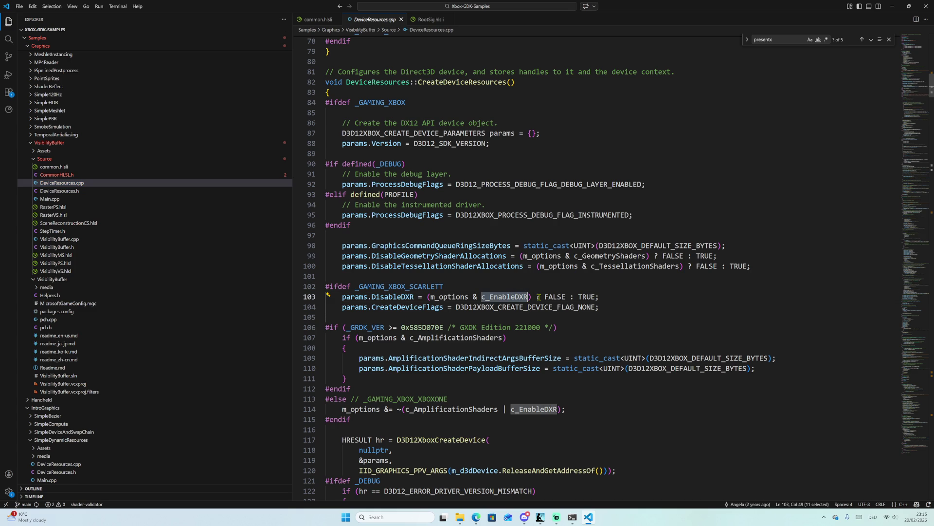
{"action": "double_click", "coordinate": [504, 310]}
Read CreateDeviceResources down to the command queue and render-target and depth-stencil descriptor heaps.
{"action": "scroll", "coordinate": [554, 324], "scroll_direction": "down", "scroll_amount": 6}
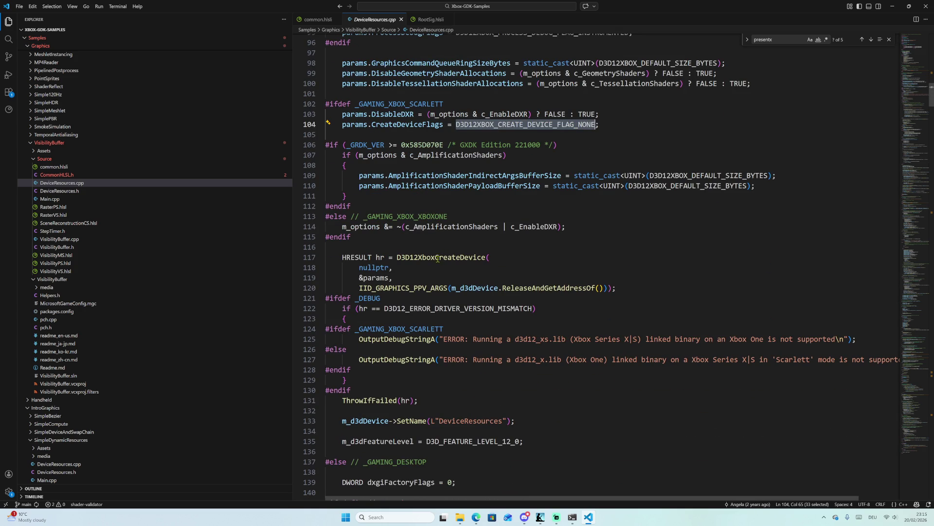
{"action": "scroll", "coordinate": [617, 268], "scroll_direction": "down", "scroll_amount": 1}
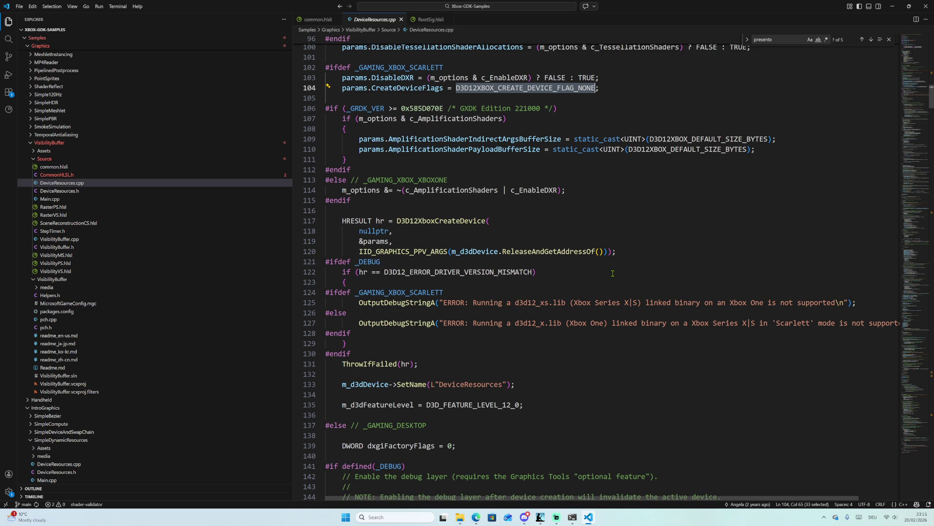
{"action": "scroll", "coordinate": [613, 273], "scroll_direction": "down", "scroll_amount": 6}
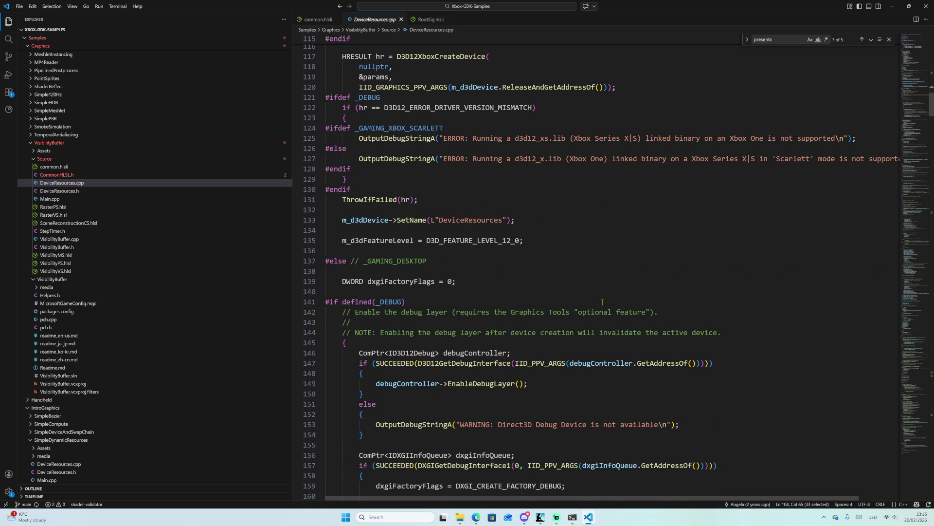
{"action": "scroll", "coordinate": [603, 302], "scroll_direction": "down", "scroll_amount": 13}
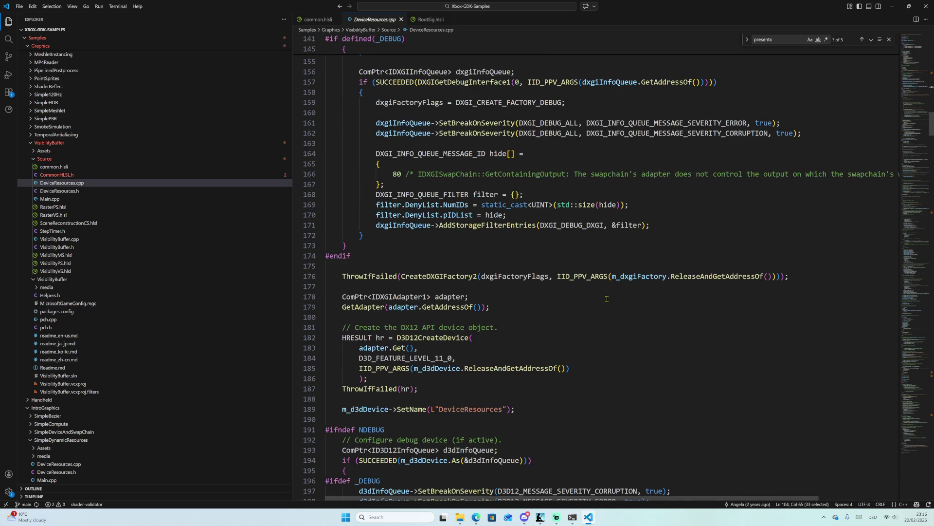
{"action": "scroll", "coordinate": [456, 287], "scroll_direction": "down", "scroll_amount": 11}
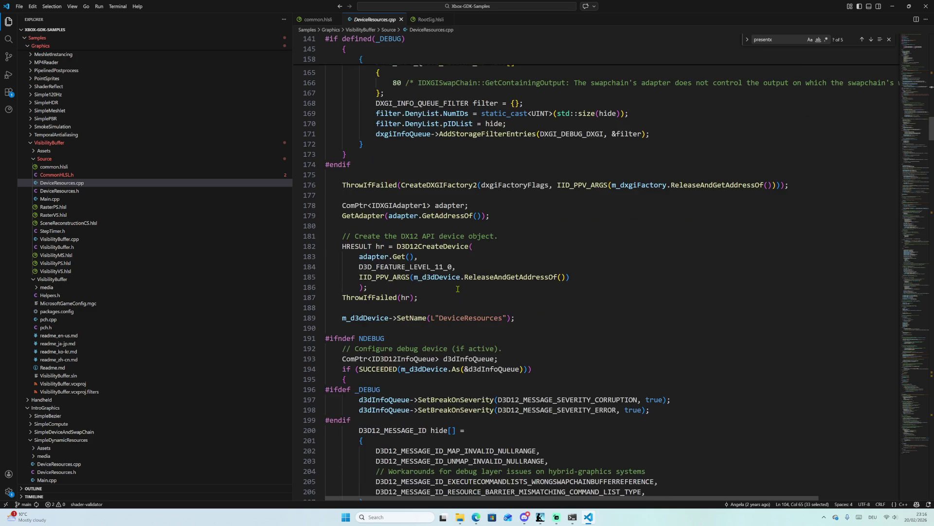
{"action": "scroll", "coordinate": [535, 333], "scroll_direction": "down", "scroll_amount": 15}
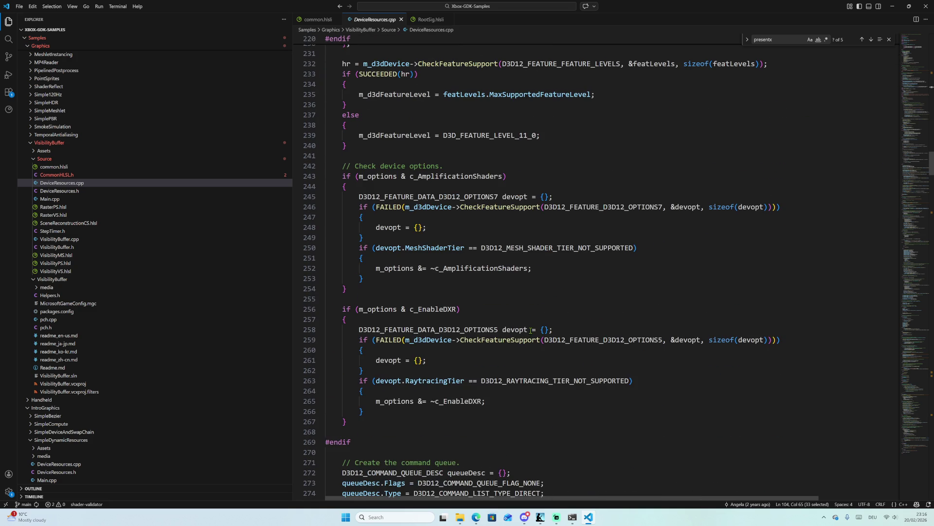
{"action": "scroll", "coordinate": [531, 331], "scroll_direction": "down", "scroll_amount": 7}
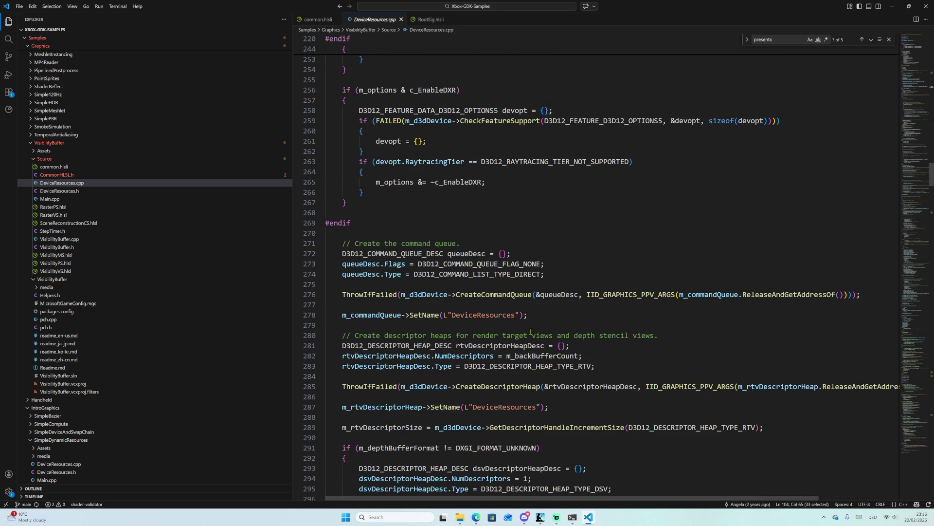
{"action": "scroll", "coordinate": [530, 331], "scroll_direction": "down", "scroll_amount": 4}
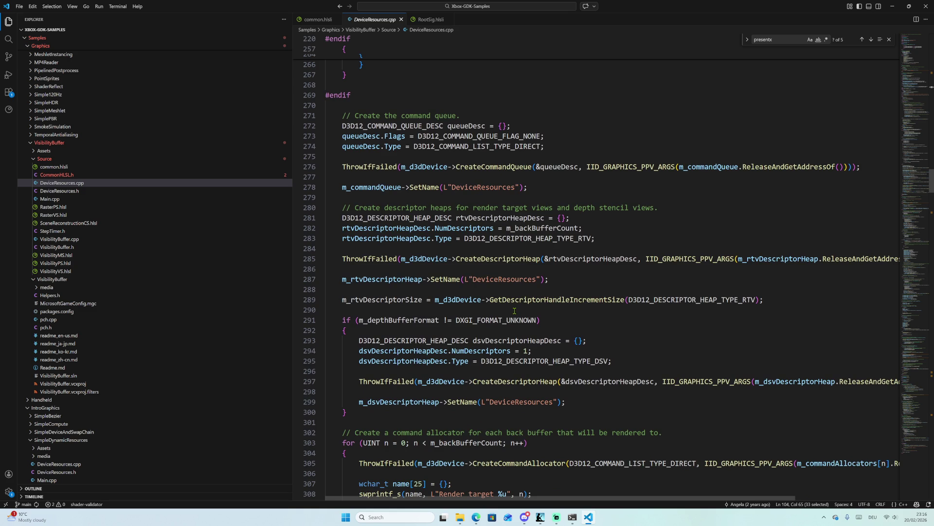
{"action": "scroll", "coordinate": [514, 311], "scroll_direction": "down", "scroll_amount": 2}
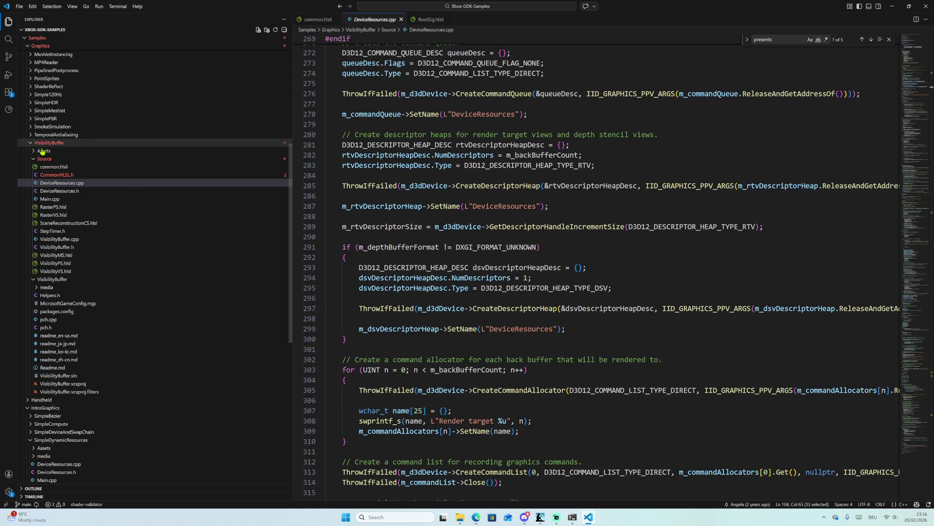
Browse the ResourceDescriptorHeap search results and open the VertexBuffer match in SceneReconstructionCS.hlsl.
{"action": "left_click", "coordinate": [6, 40]}
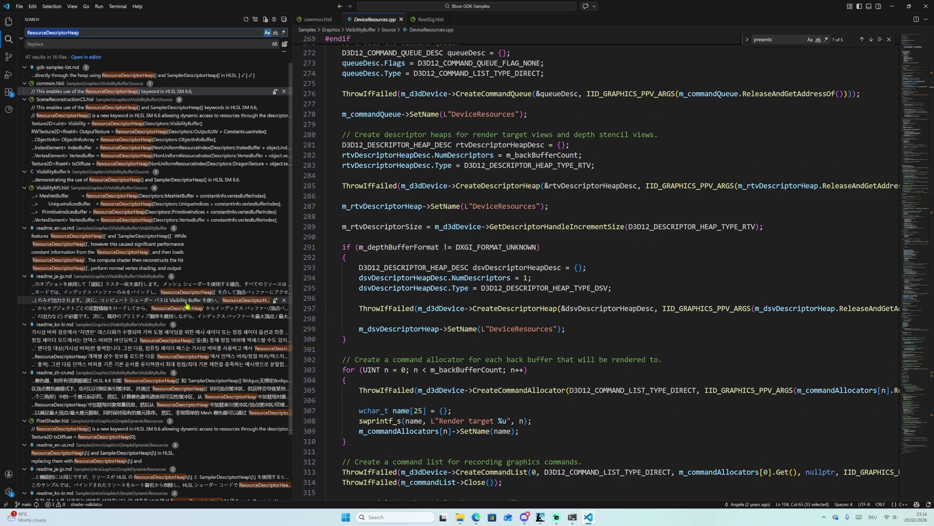
{"action": "scroll", "coordinate": [170, 301], "scroll_direction": "down", "scroll_amount": 3}
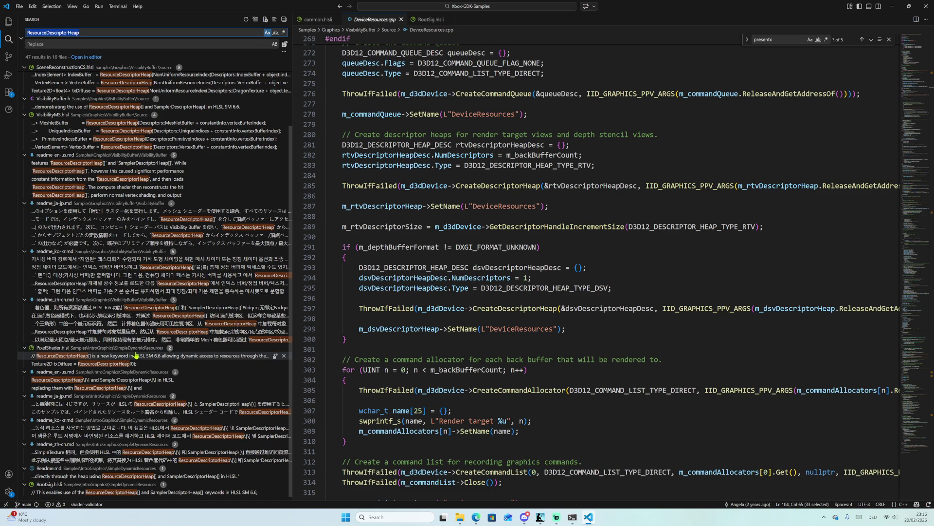
{"action": "scroll", "coordinate": [162, 362], "scroll_direction": "down", "scroll_amount": 1}
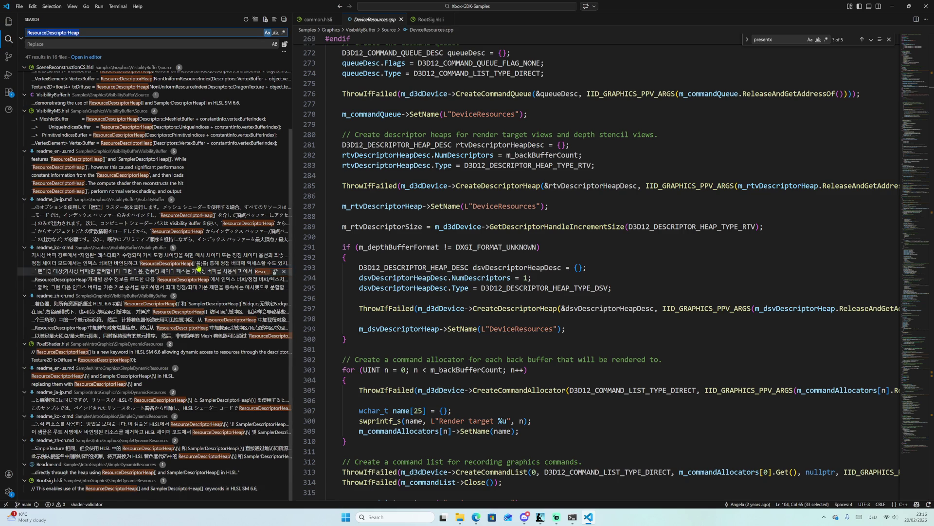
{"action": "scroll", "coordinate": [199, 264], "scroll_direction": "up", "scroll_amount": 3}
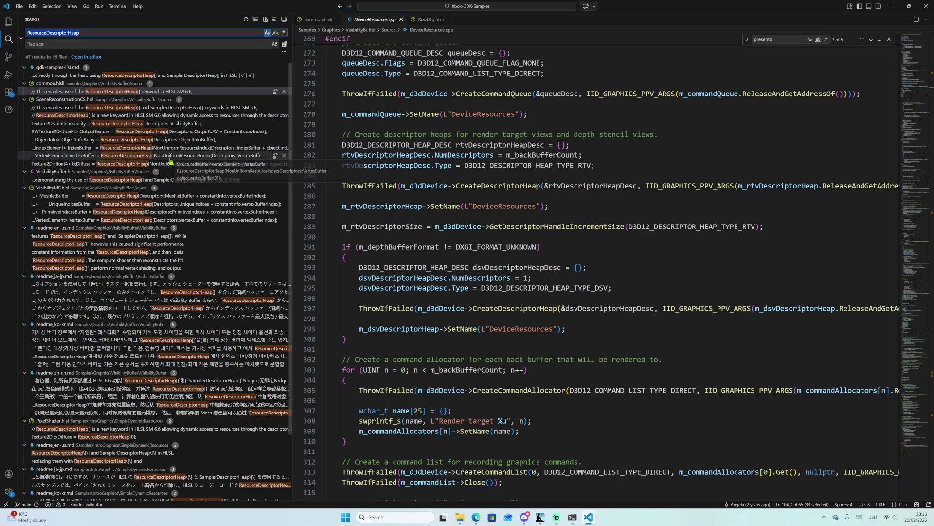
{"action": "key", "text": "Down"}
{"action": "left_click", "coordinate": [157, 156]}
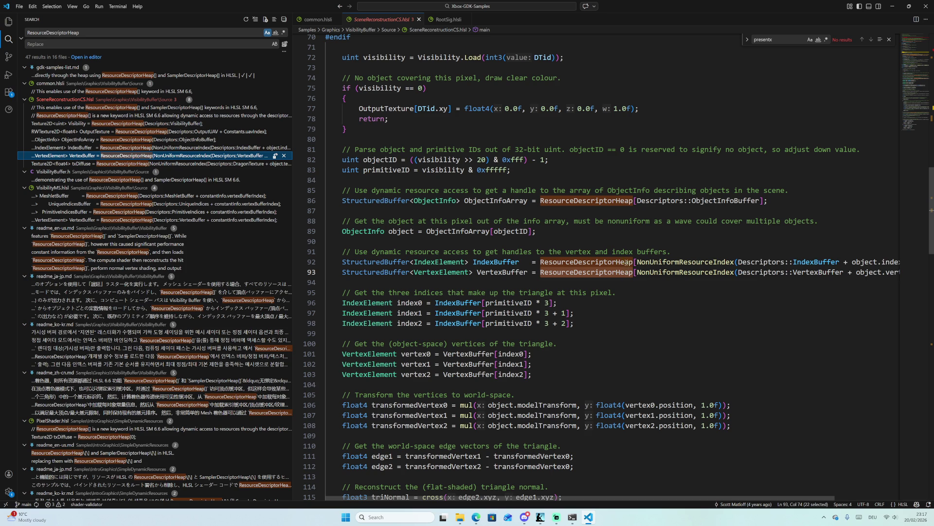
Review main() in SceneReconstructionCS.hlsl, then switch to the ChatGPT conversation in Edge.
{"action": "scroll", "coordinate": [627, 261], "scroll_direction": "down", "scroll_amount": 3}
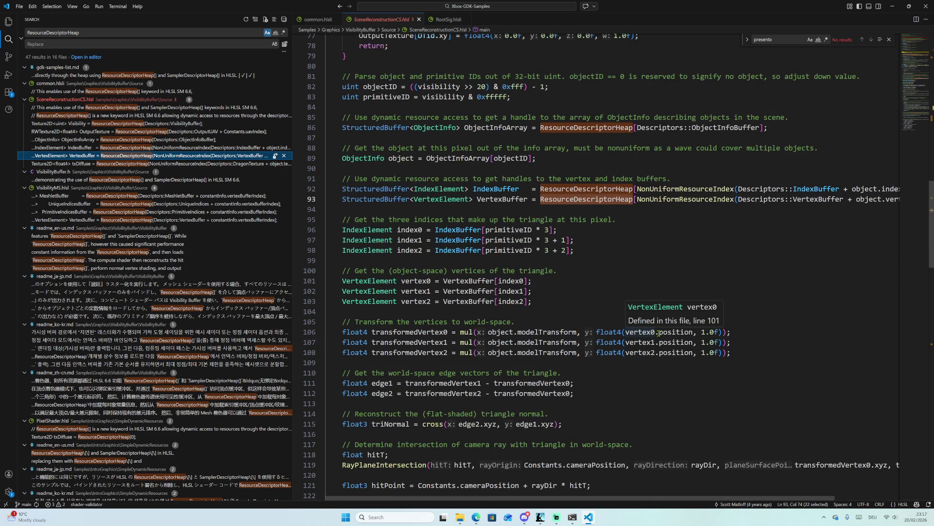
{"action": "scroll", "coordinate": [667, 302], "scroll_direction": "up", "scroll_amount": 10}
{"action": "scroll", "coordinate": [676, 272], "scroll_direction": "up", "scroll_amount": 5}
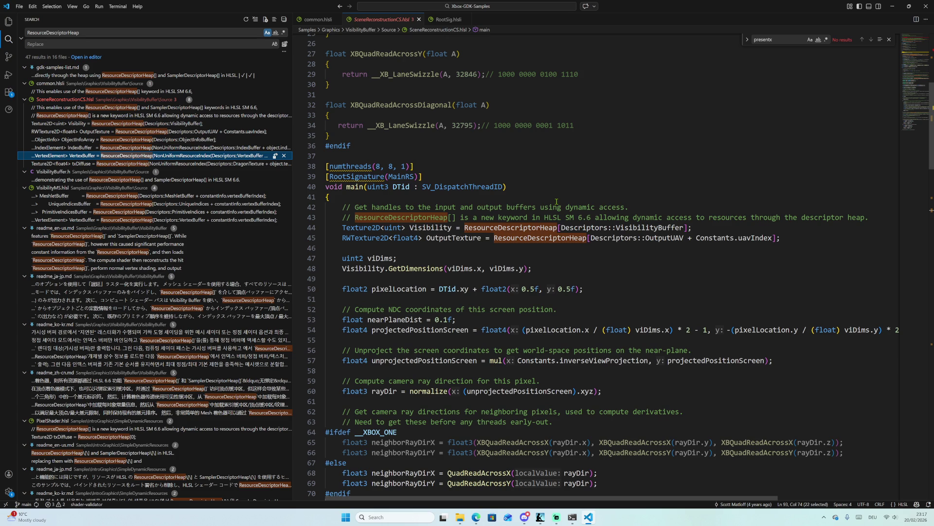
{"action": "scroll", "coordinate": [534, 279], "scroll_direction": "down", "scroll_amount": 2}
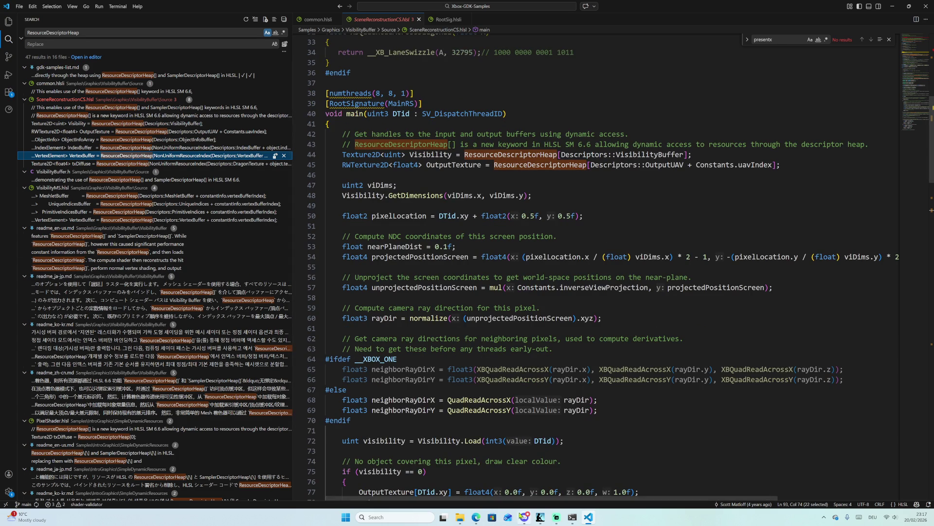
{"action": "left_click", "coordinate": [476, 517]}
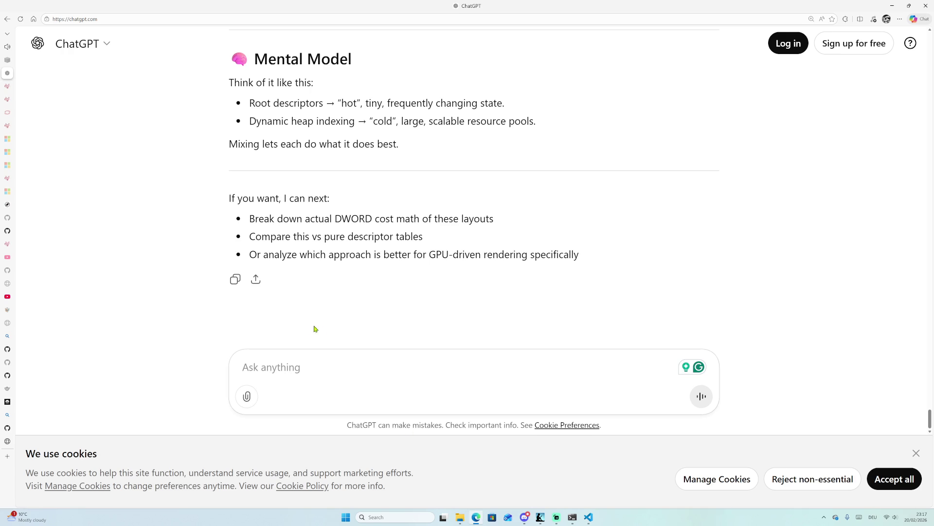
Revisit the ChatGPT optimization notes and switch to the HLSL Dynamic Resources spec tab.
{"action": "scroll", "coordinate": [306, 300], "scroll_direction": "up", "scroll_amount": 3}
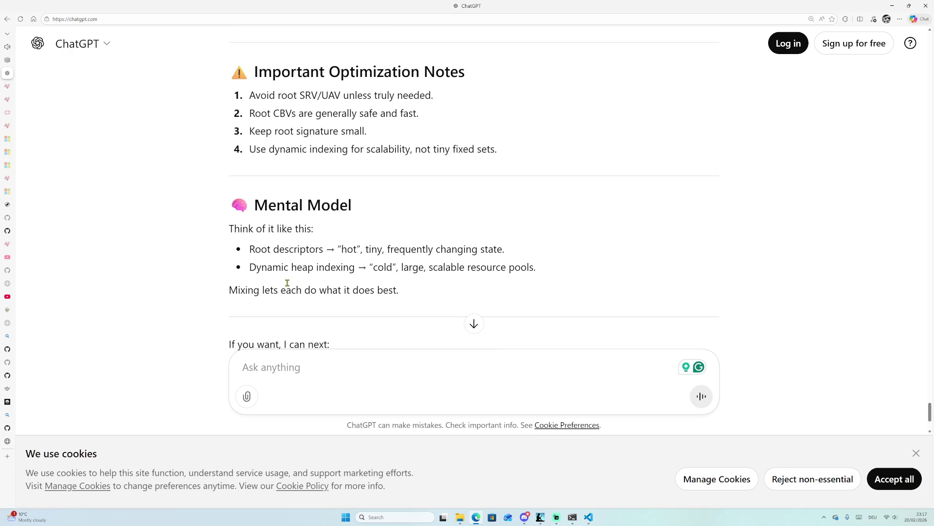
{"action": "mouse_move", "coordinate": [19, 402]}
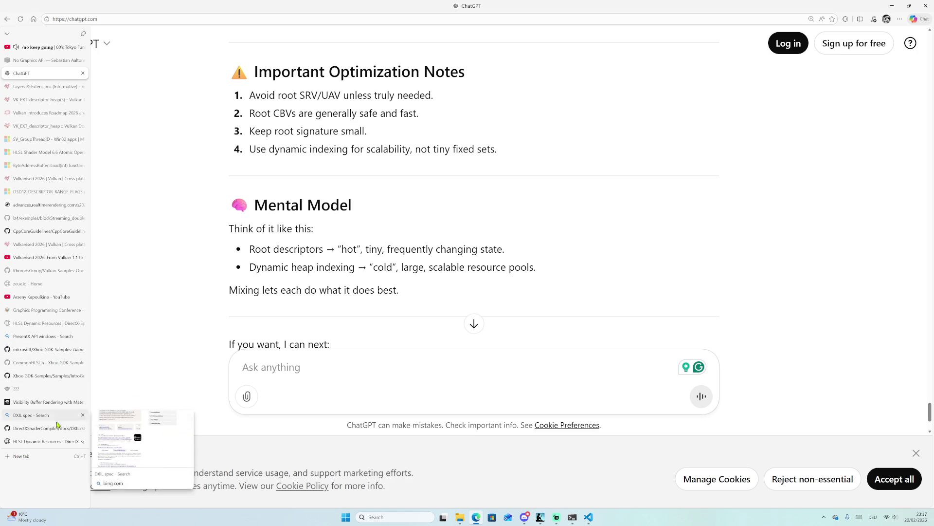
{"action": "left_click", "coordinate": [57, 442]}
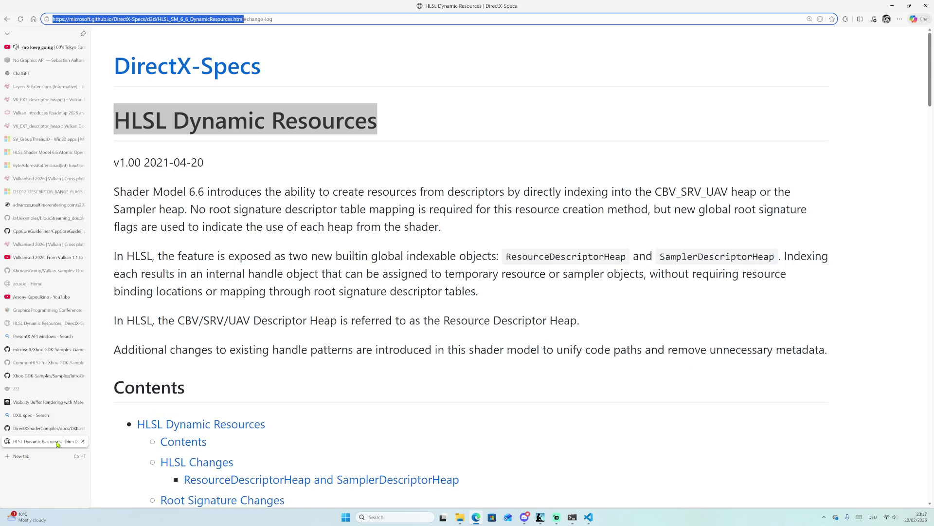
Open the Descriptor and Data Volatility section in a new tab and switch to it.
{"action": "left_click", "coordinate": [258, 288]}
{"action": "scroll", "coordinate": [261, 288], "scroll_direction": "down", "scroll_amount": 10}
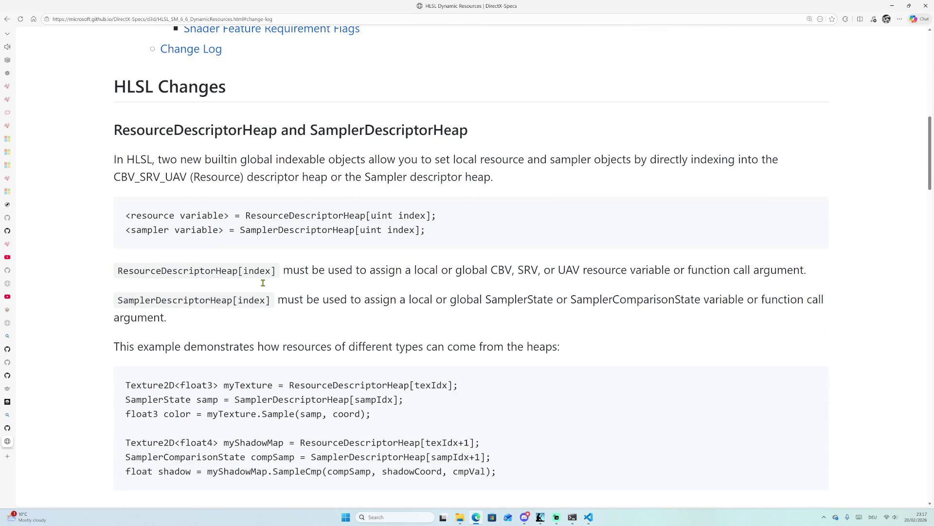
{"action": "scroll", "coordinate": [268, 287], "scroll_direction": "down", "scroll_amount": 3}
{"action": "scroll", "coordinate": [271, 280], "scroll_direction": "down", "scroll_amount": 10}
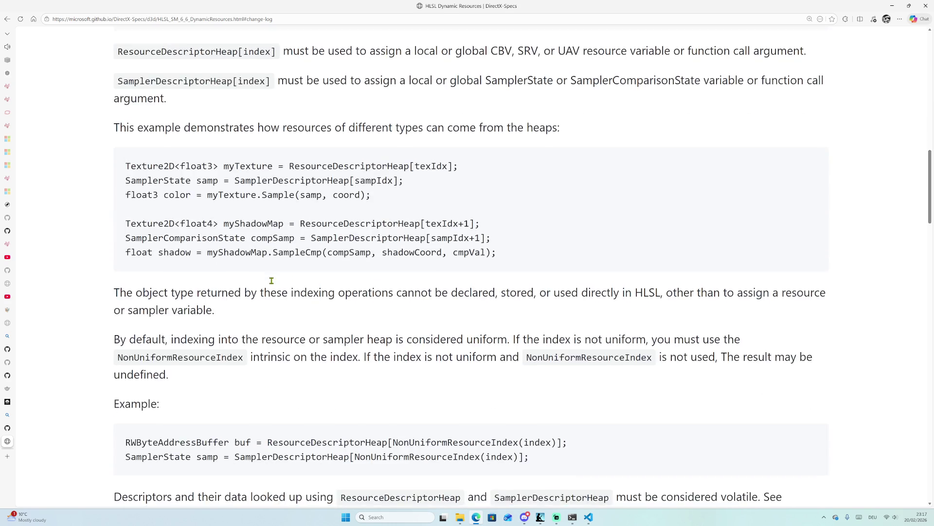
{"action": "middle_click", "coordinate": [196, 147]}
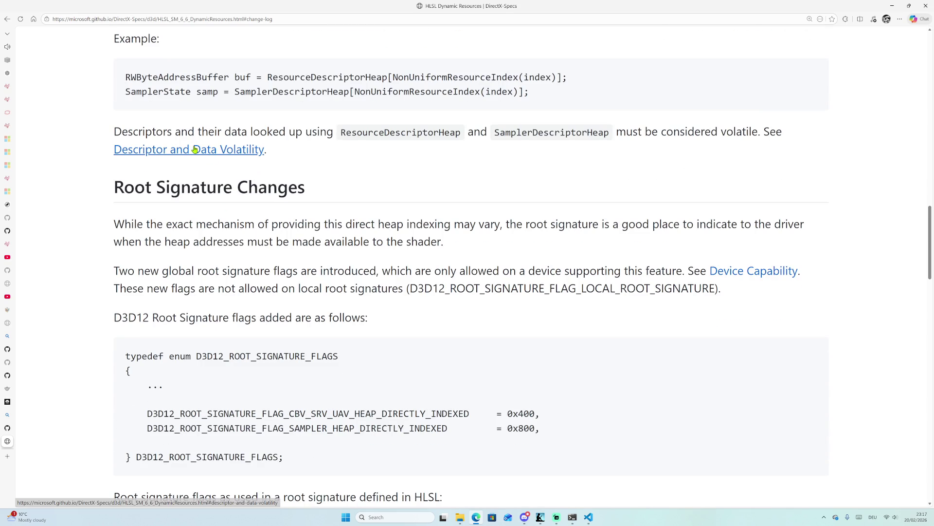
{"action": "mouse_move", "coordinate": [3, 321]}
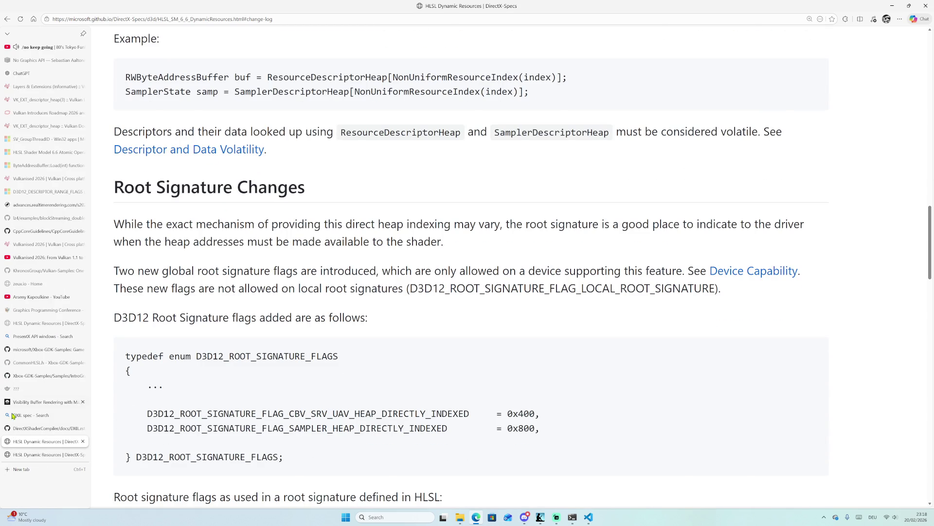
{"action": "left_click", "coordinate": [49, 455]}
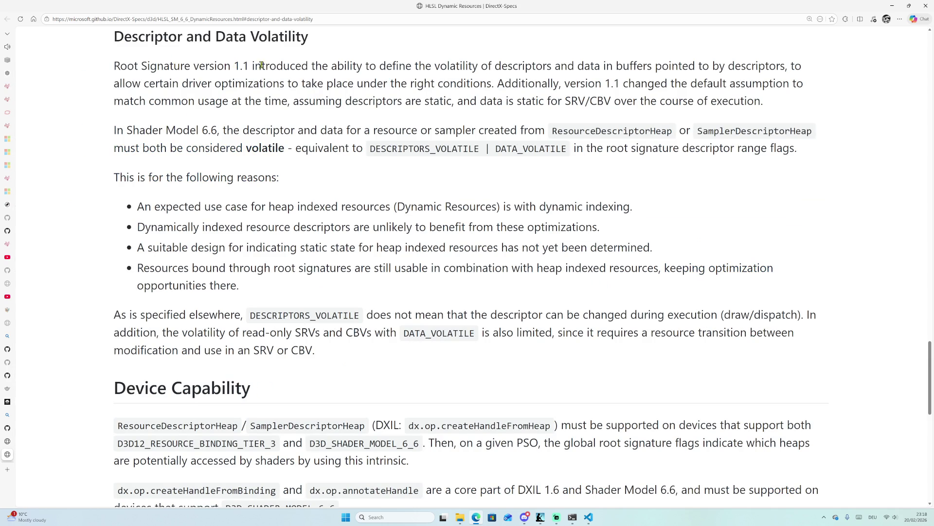
Copy the DESCRIPTORS_VOLATILE flag name and start a web search with 'directx 12'.
{"action": "double_click", "coordinate": [412, 149]}
{"action": "right_click", "coordinate": [424, 152]}
{"action": "left_click", "coordinate": [444, 157]}
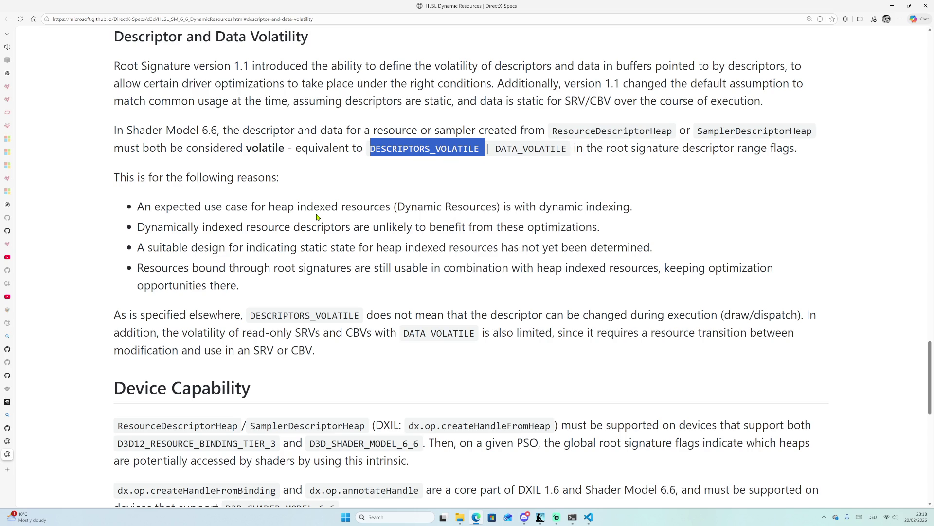
{"action": "mouse_move", "coordinate": [7, 436]}
{"action": "left_click", "coordinate": [212, 33]}
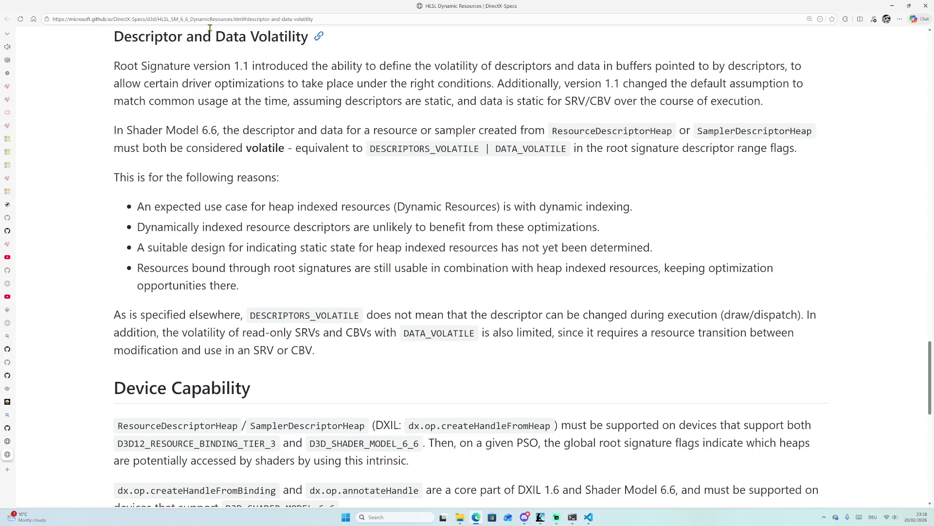
{"action": "left_click", "coordinate": [208, 19]}
{"action": "type", "text": "d"}
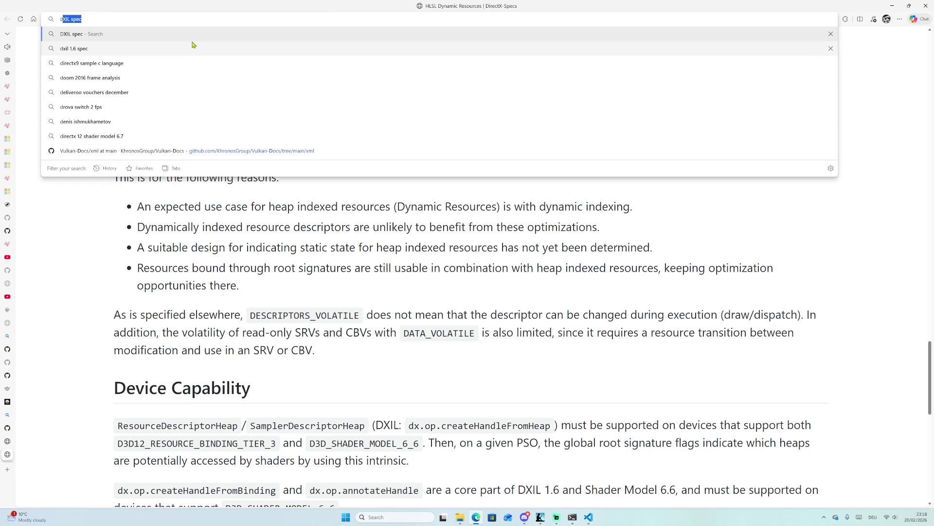
{"action": "type", "text": "irectx 12"}
Search Bing for 'directx 12 DESCRIPTORS_VOLATILE' and open the Root Signature Version 1.1 result.
{"action": "key", "text": "ctrl+v"}
{"action": "key", "text": "Return"}
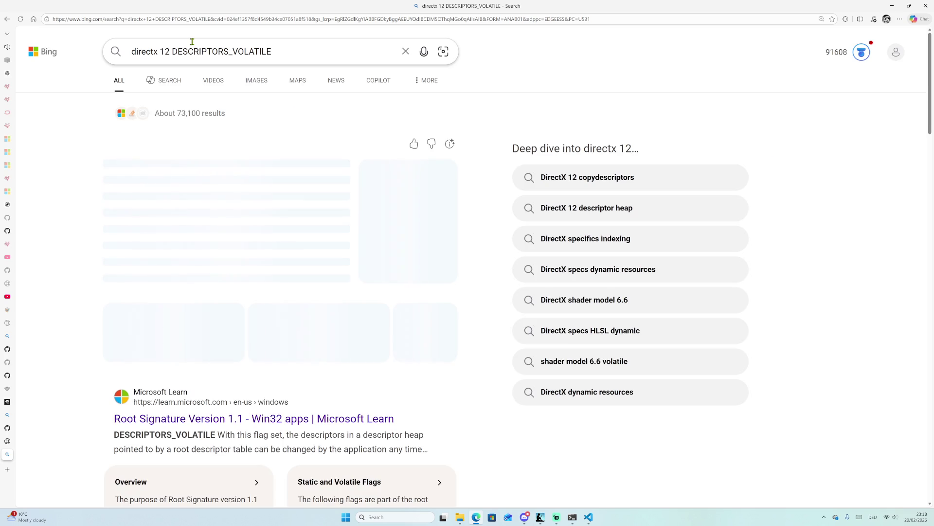
{"action": "scroll", "coordinate": [274, 224], "scroll_direction": "down", "scroll_amount": 1}
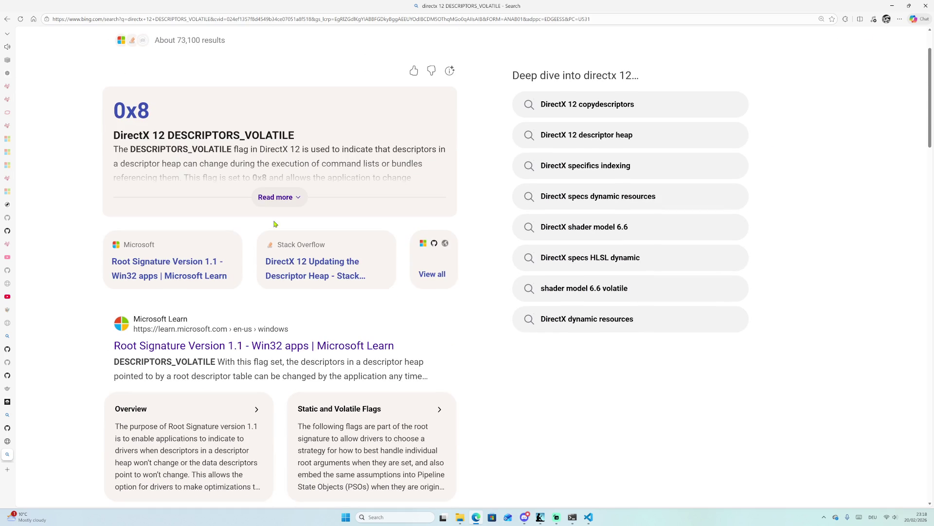
{"action": "left_click", "coordinate": [215, 349]}
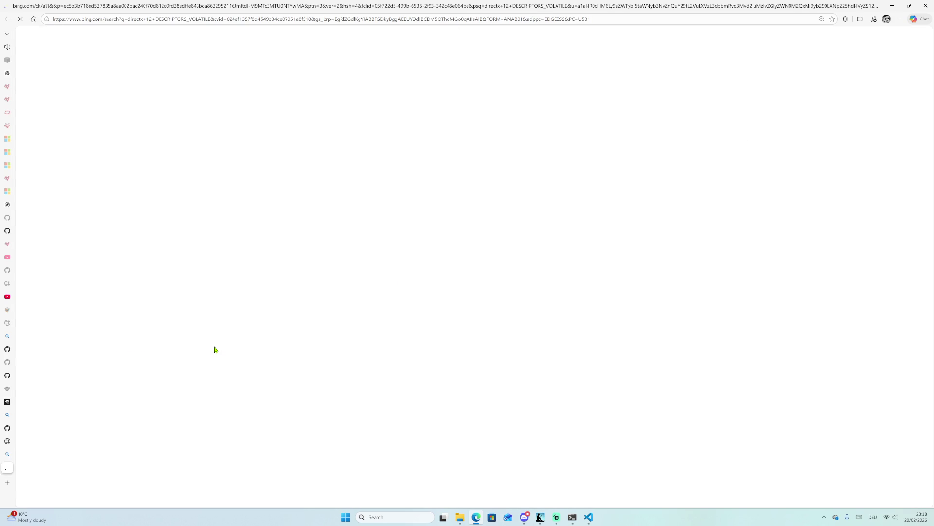
{"action": "right_click", "coordinate": [215, 349]}
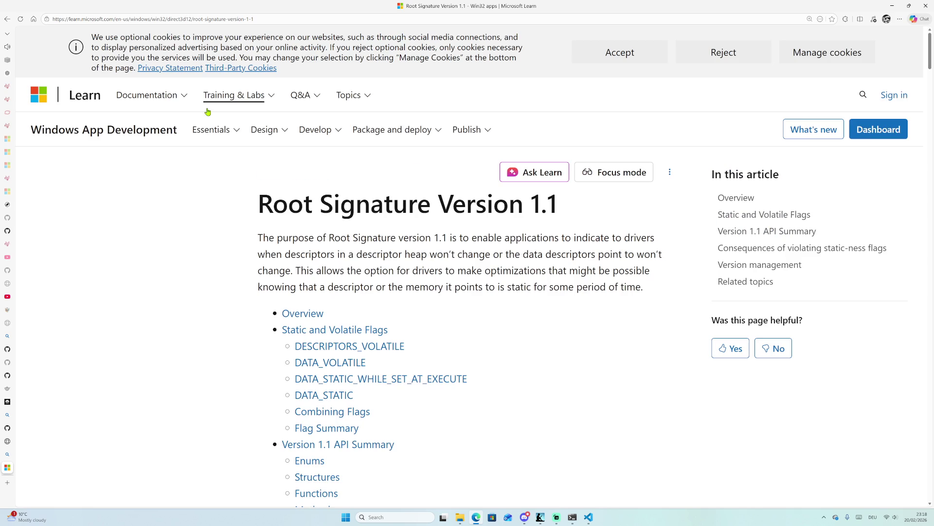
Jump to Static and Volatile Flags and read down to the DESCRIPTORS_VOLATILE description.
{"action": "scroll", "coordinate": [292, 195], "scroll_direction": "down", "scroll_amount": 2}
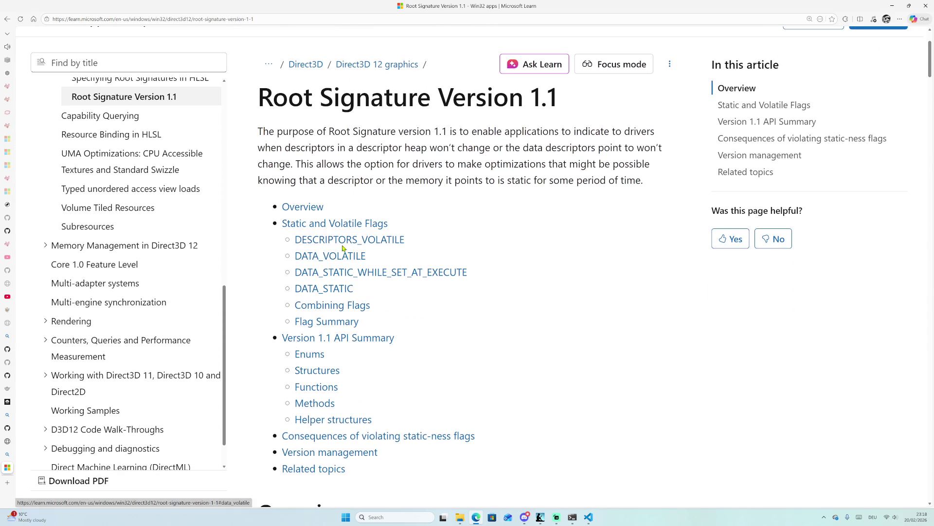
{"action": "left_click", "coordinate": [337, 225]}
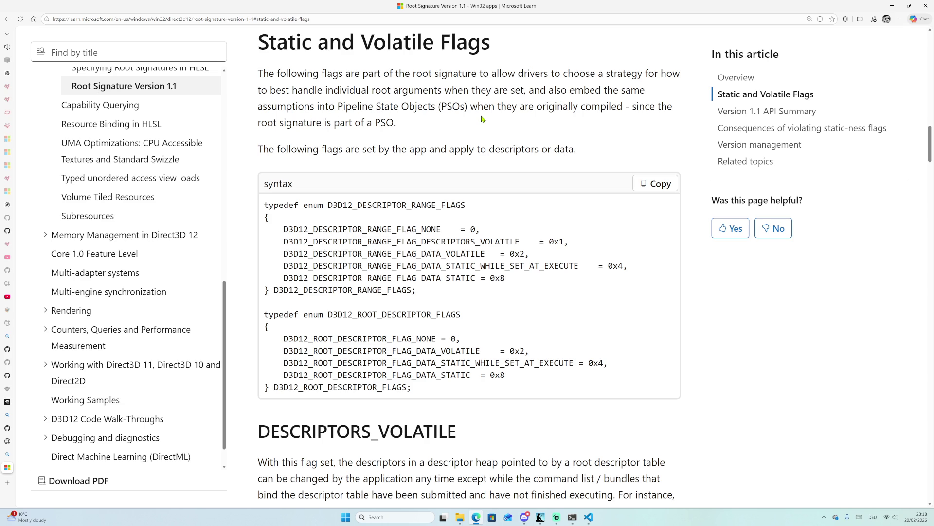
{"action": "scroll", "coordinate": [353, 152], "scroll_direction": "down", "scroll_amount": 1}
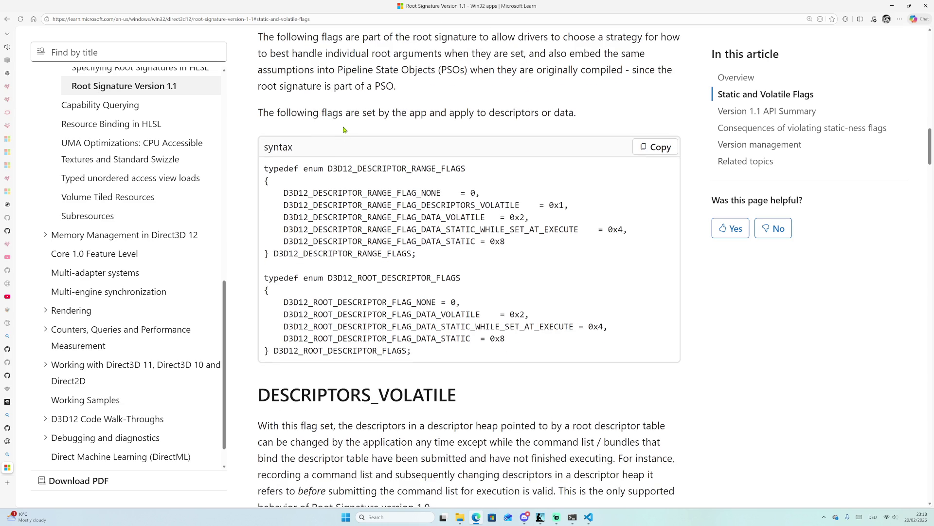
{"action": "scroll", "coordinate": [343, 129], "scroll_direction": "down", "scroll_amount": 2}
{"action": "scroll", "coordinate": [343, 129], "scroll_direction": "down", "scroll_amount": 1}
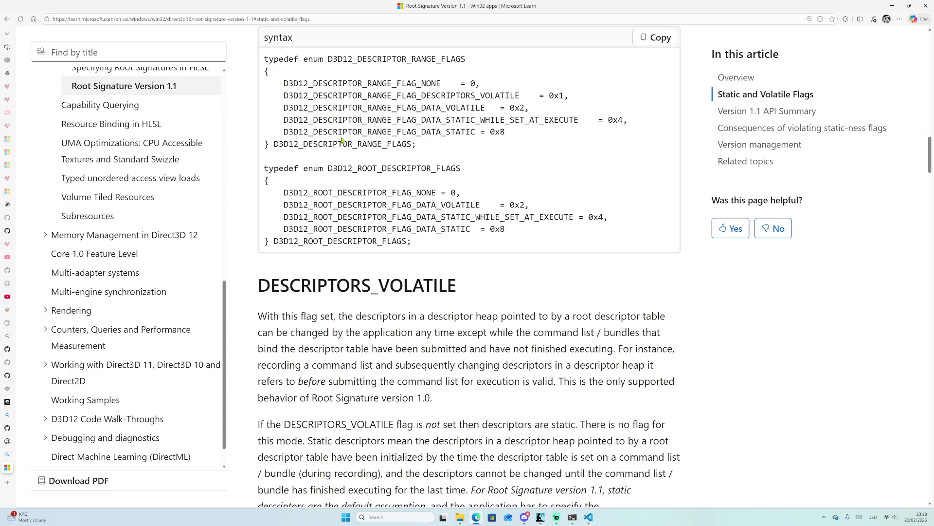
{"action": "scroll", "coordinate": [341, 258], "scroll_direction": "down", "scroll_amount": 2}
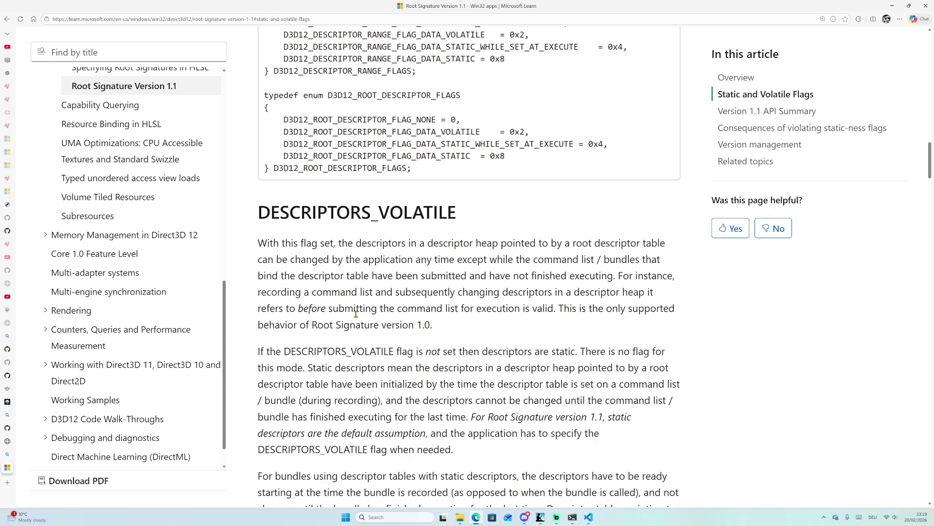
Scroll the Root Signature article past DATA_VOLATILE down to the DATA_STATIC_WHILE_SET_AT_EXECUTE flag section.
{"action": "scroll", "coordinate": [508, 335], "scroll_direction": "down", "scroll_amount": 3}
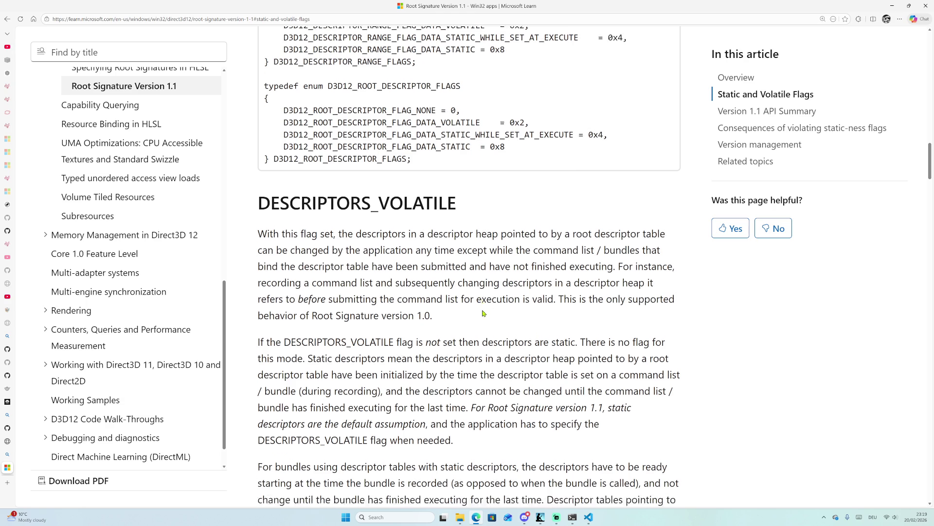
{"action": "scroll", "coordinate": [462, 258], "scroll_direction": "down", "scroll_amount": 4}
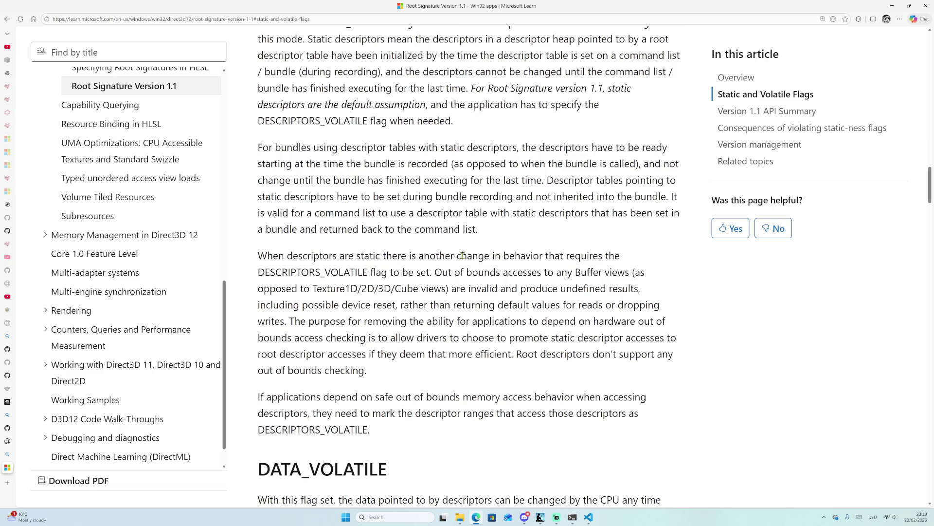
{"action": "scroll", "coordinate": [470, 262], "scroll_direction": "down", "scroll_amount": 2}
{"action": "scroll", "coordinate": [470, 263], "scroll_direction": "down", "scroll_amount": 5}
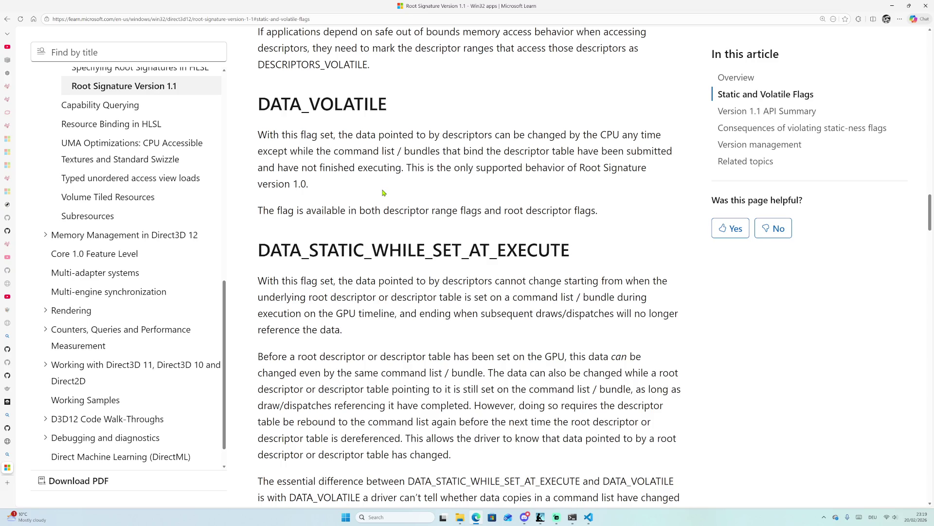
{"action": "scroll", "coordinate": [382, 193], "scroll_direction": "down", "scroll_amount": 2}
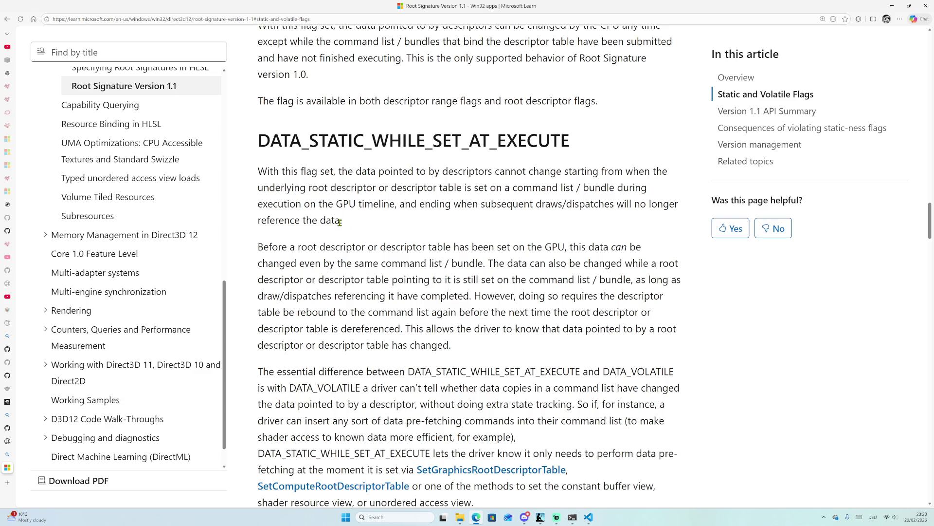
{"action": "middle_click", "coordinate": [356, 224]}
{"action": "scroll", "coordinate": [146, 146], "scroll_direction": "down", "scroll_amount": 1}
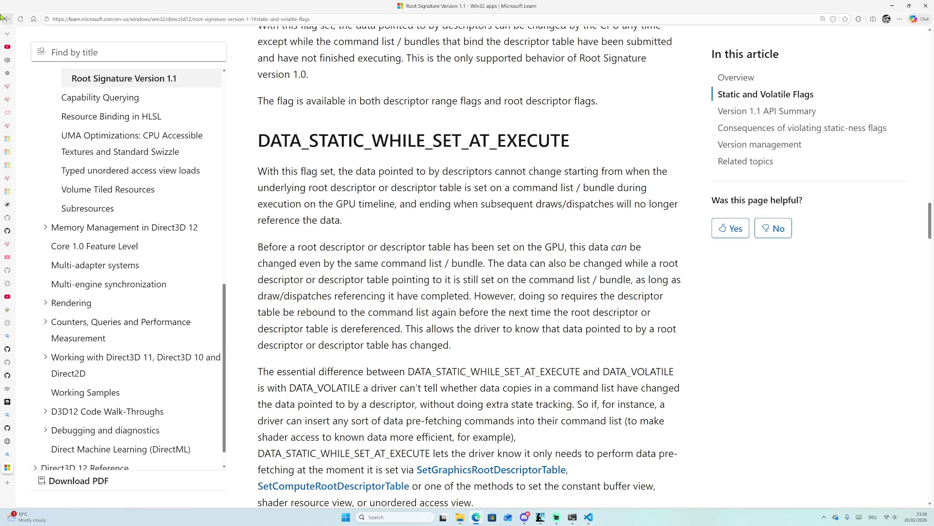
Start the '/no meow tea' lofi video on YouTube, then return to the Root Signature Version 1.1 article.
{"action": "left_click", "coordinate": [29, 48]}
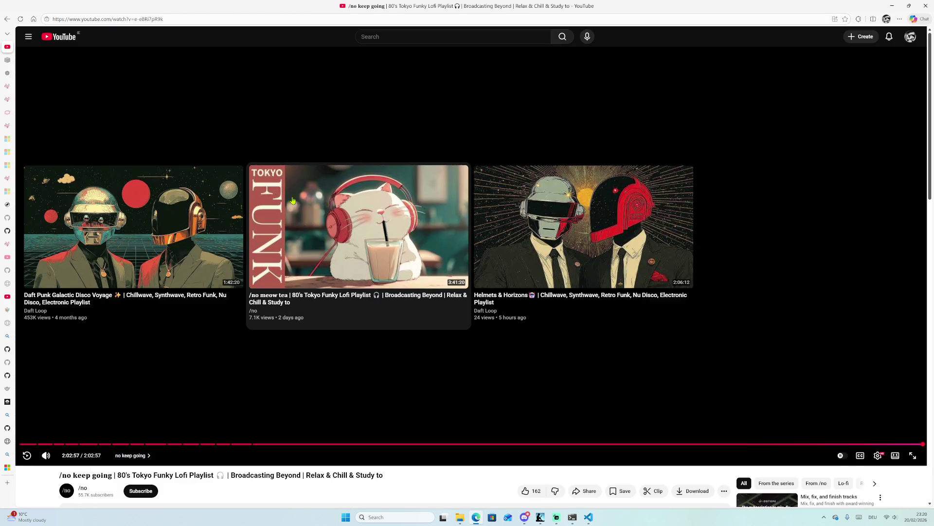
{"action": "left_click", "coordinate": [367, 210]}
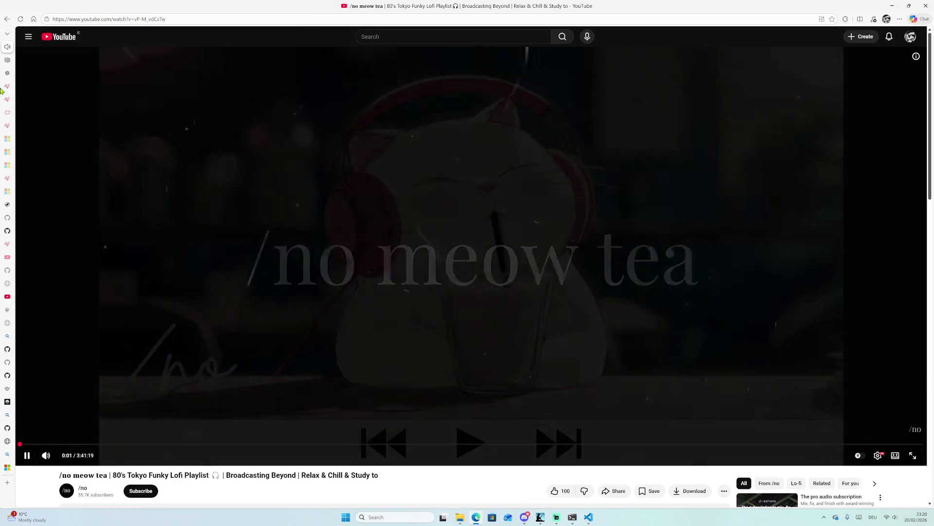
{"action": "mouse_move", "coordinate": [2, 145]}
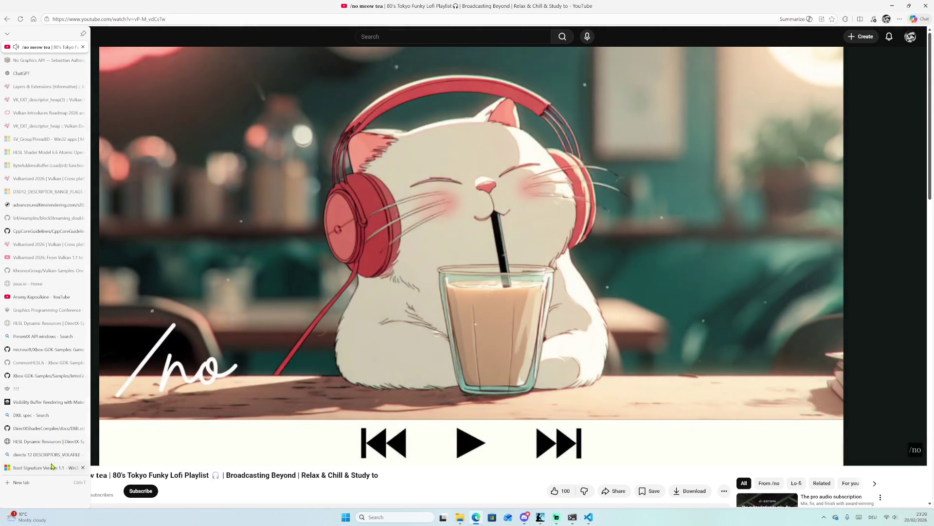
{"action": "left_click", "coordinate": [52, 466]}
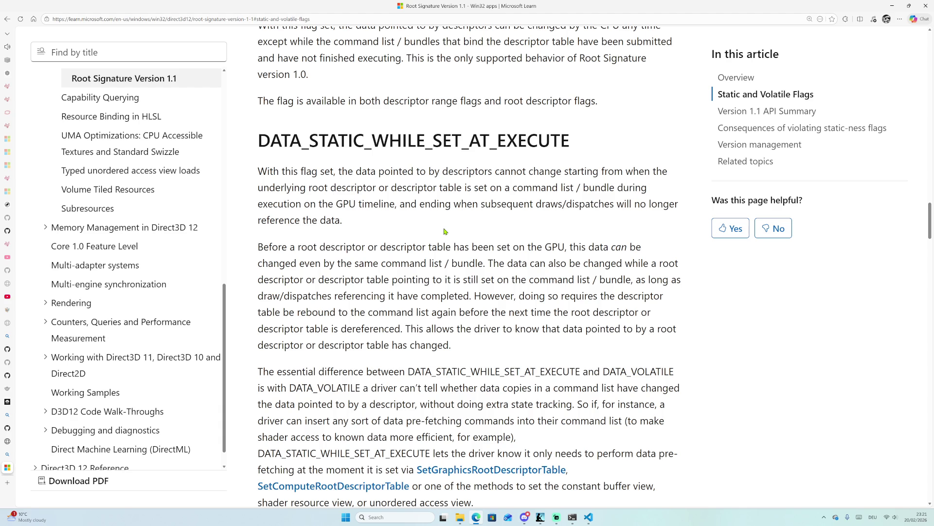
Scroll back through the Static and Volatile Flags section to re-read the DATA_STATIC_WHILE_SET_AT_EXECUTE description.
{"action": "scroll", "coordinate": [444, 231], "scroll_direction": "up", "scroll_amount": 10}
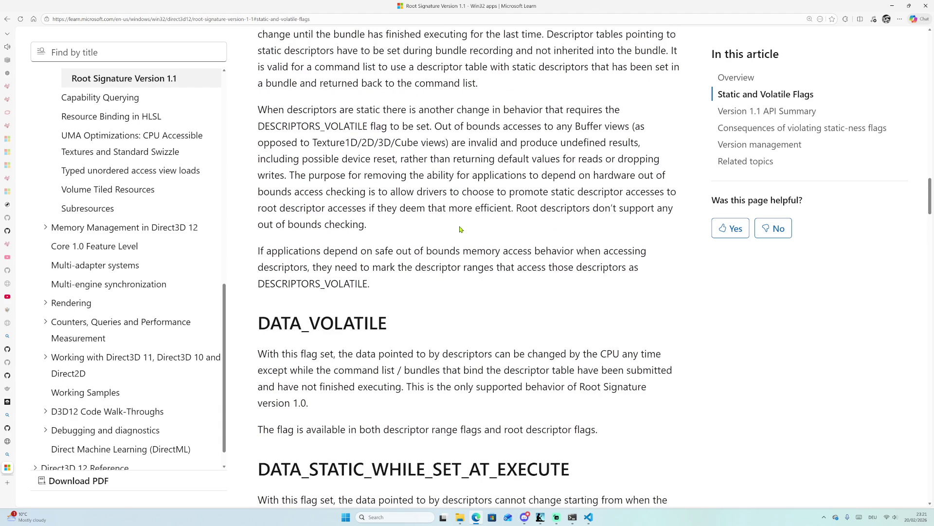
{"action": "scroll", "coordinate": [459, 219], "scroll_direction": "up", "scroll_amount": 8}
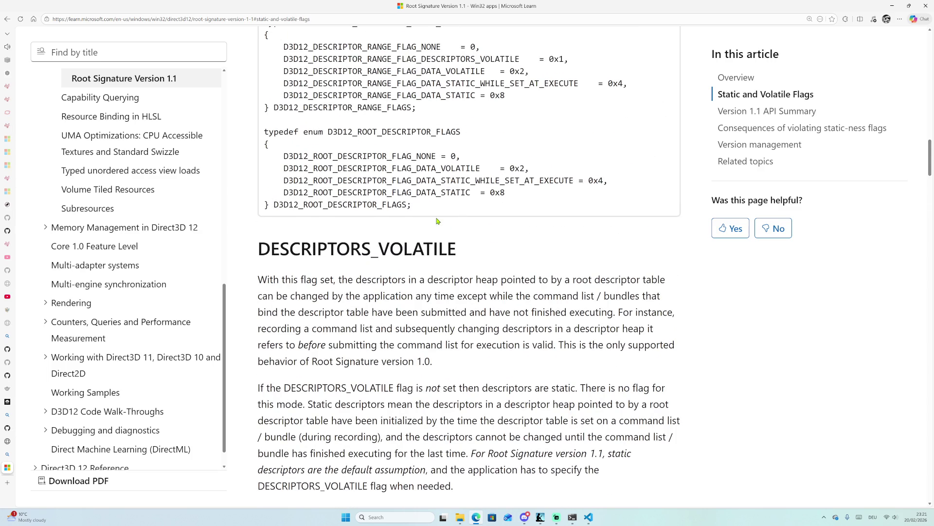
{"action": "scroll", "coordinate": [413, 200], "scroll_direction": "up", "scroll_amount": 1}
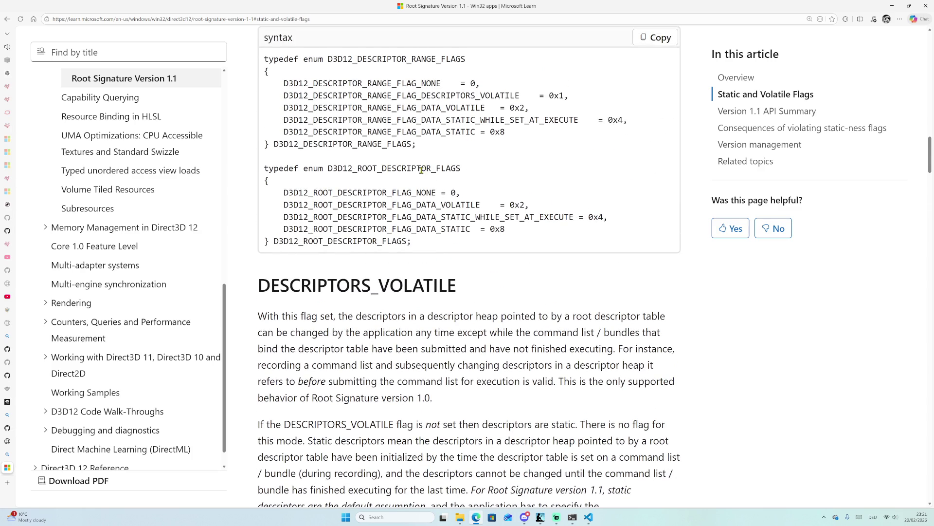
{"action": "scroll", "coordinate": [414, 175], "scroll_direction": "up", "scroll_amount": 4}
{"action": "scroll", "coordinate": [486, 194], "scroll_direction": "up", "scroll_amount": 20}
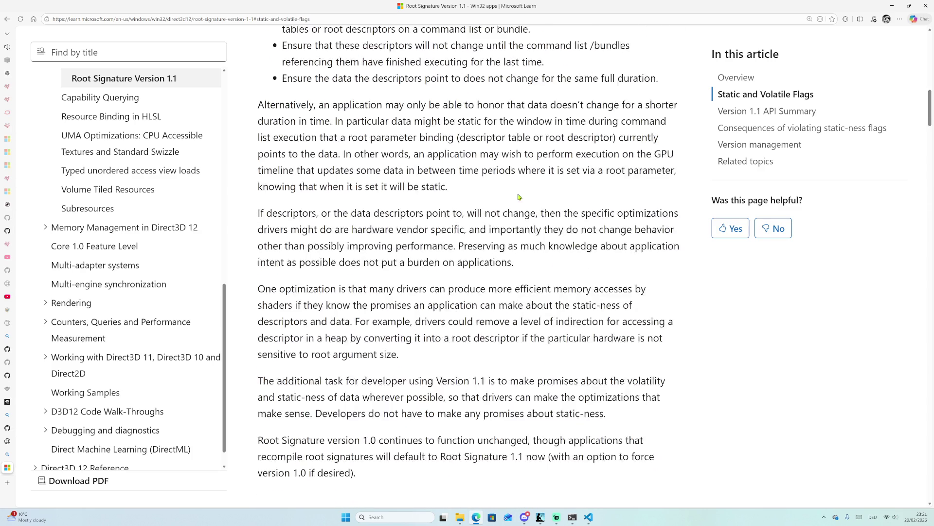
{"action": "scroll", "coordinate": [524, 212], "scroll_direction": "up", "scroll_amount": 3}
{"action": "scroll", "coordinate": [518, 219], "scroll_direction": "down", "scroll_amount": 20}
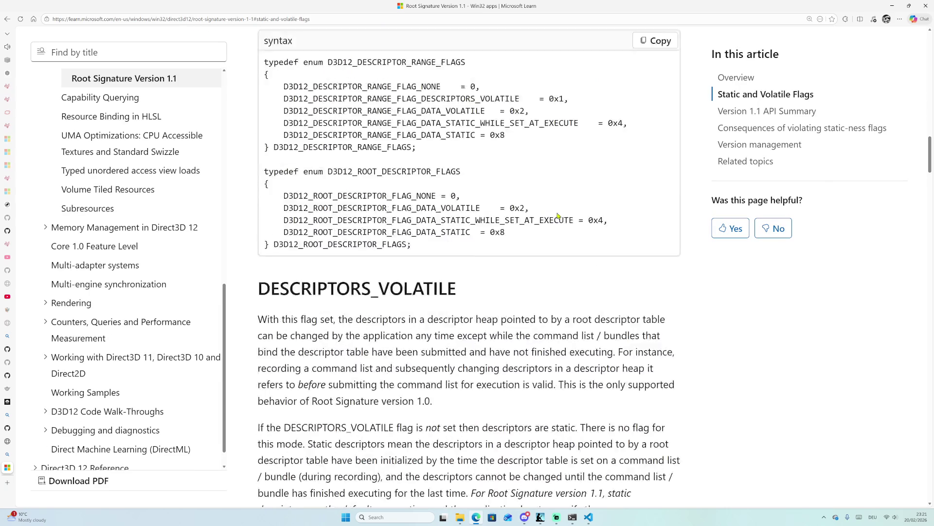
{"action": "scroll", "coordinate": [558, 223], "scroll_direction": "down", "scroll_amount": 17}
{"action": "scroll", "coordinate": [559, 218], "scroll_direction": "up", "scroll_amount": 8}
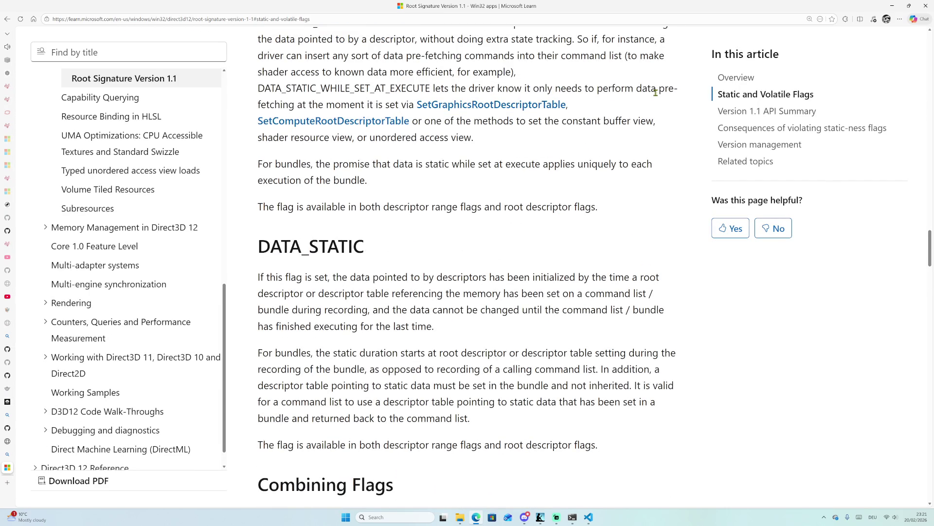
{"action": "scroll", "coordinate": [433, 124], "scroll_direction": "up", "scroll_amount": 2}
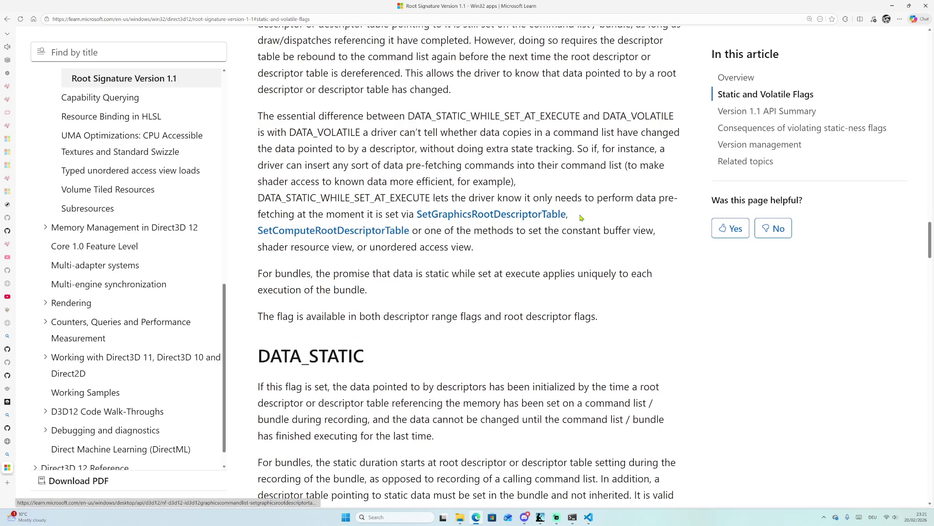
{"action": "scroll", "coordinate": [449, 219], "scroll_direction": "up", "scroll_amount": 4}
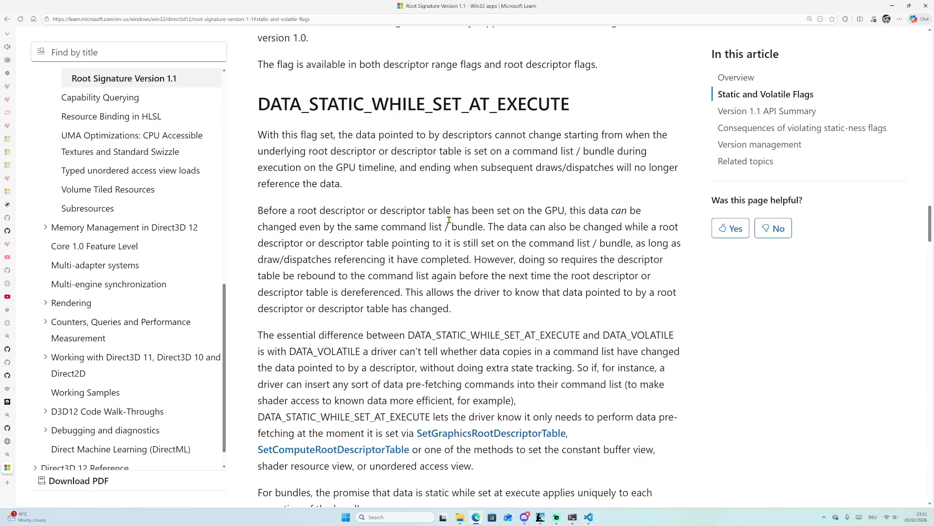
{"action": "scroll", "coordinate": [449, 219], "scroll_direction": "down", "scroll_amount": 2}
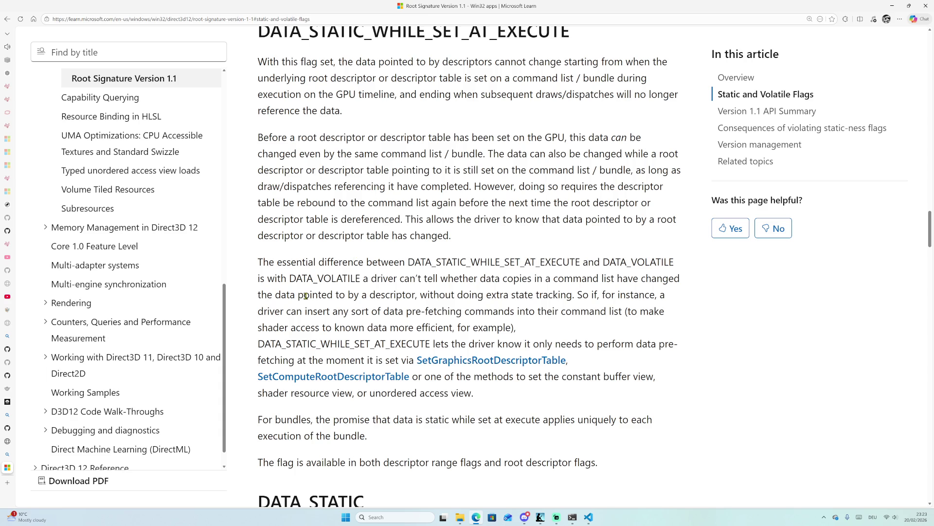
Highlight 'descriptor' in the flag-availability sentence, then switch to the HLSL Dynamic Resources spec page.
{"action": "left_click_drag", "start_coordinate": [452, 466], "coordinate": [562, 465]}
{"action": "double_click", "coordinate": [550, 465]}
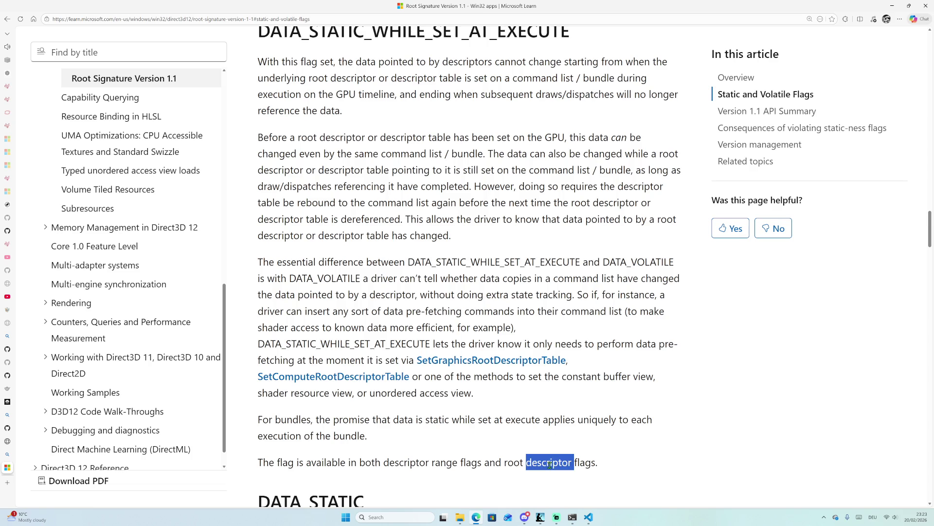
{"action": "scroll", "coordinate": [557, 306], "scroll_direction": "down", "scroll_amount": 5}
{"action": "scroll", "coordinate": [569, 298], "scroll_direction": "up", "scroll_amount": 2}
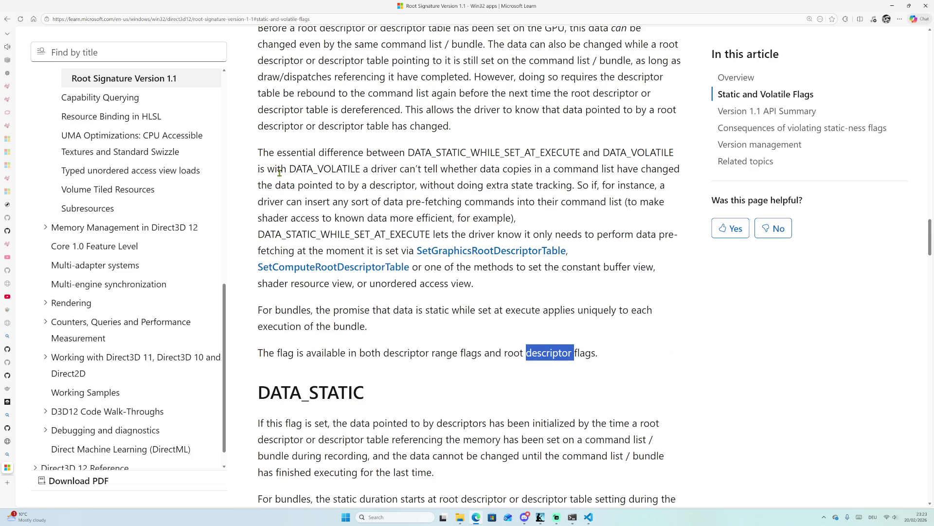
{"action": "mouse_move", "coordinate": [6, 152]}
{"action": "left_click", "coordinate": [44, 441]}
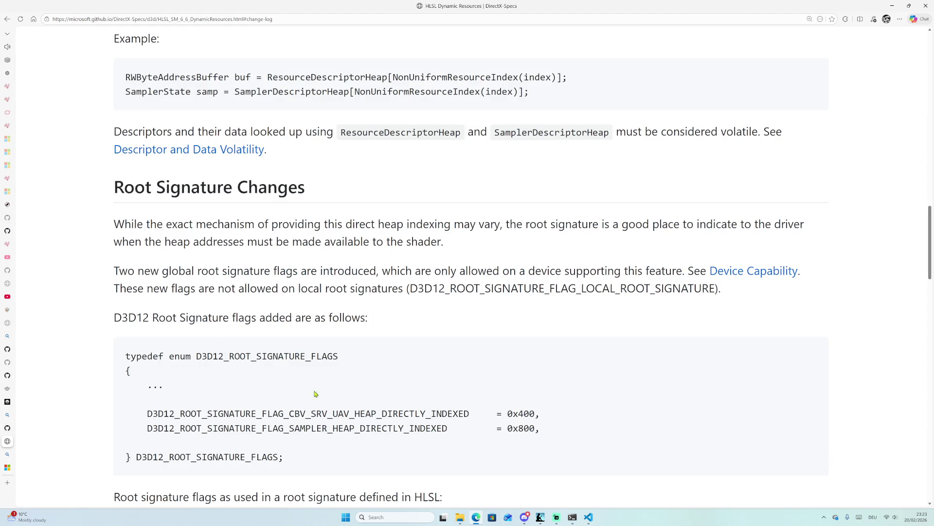
{"action": "scroll", "coordinate": [407, 212], "scroll_direction": "up", "scroll_amount": 2}
{"action": "scroll", "coordinate": [375, 199], "scroll_direction": "down", "scroll_amount": 2}
{"action": "scroll", "coordinate": [361, 205], "scroll_direction": "down", "scroll_amount": 5}
{"action": "scroll", "coordinate": [356, 178], "scroll_direction": "down", "scroll_amount": 1}
{"action": "scroll", "coordinate": [357, 176], "scroll_direction": "down", "scroll_amount": 3}
{"action": "scroll", "coordinate": [359, 174], "scroll_direction": "up", "scroll_amount": 3}
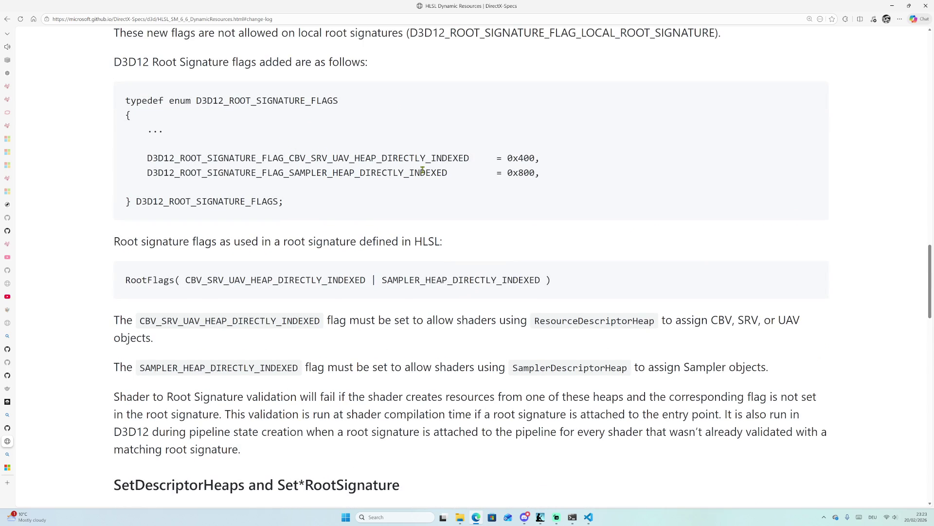
{"action": "scroll", "coordinate": [304, 192], "scroll_direction": "down", "scroll_amount": 1}
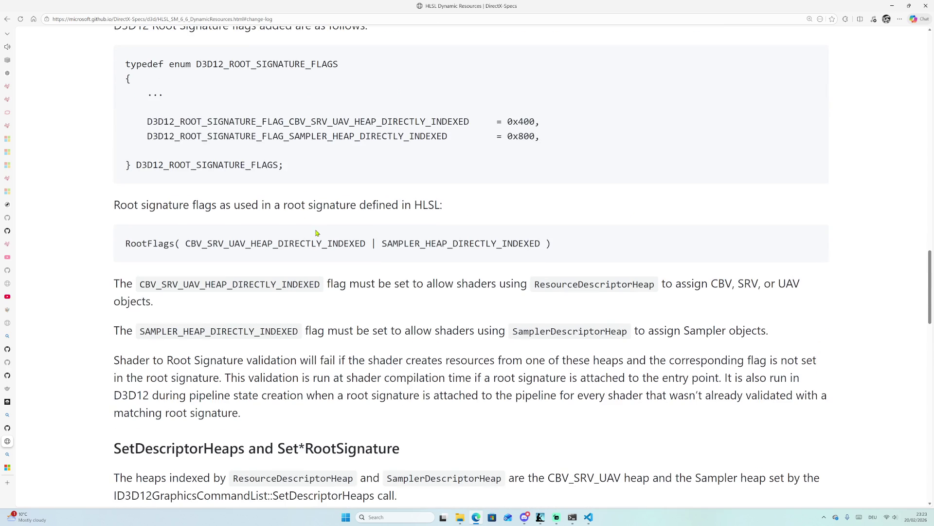
{"action": "scroll", "coordinate": [319, 247], "scroll_direction": "down", "scroll_amount": 2}
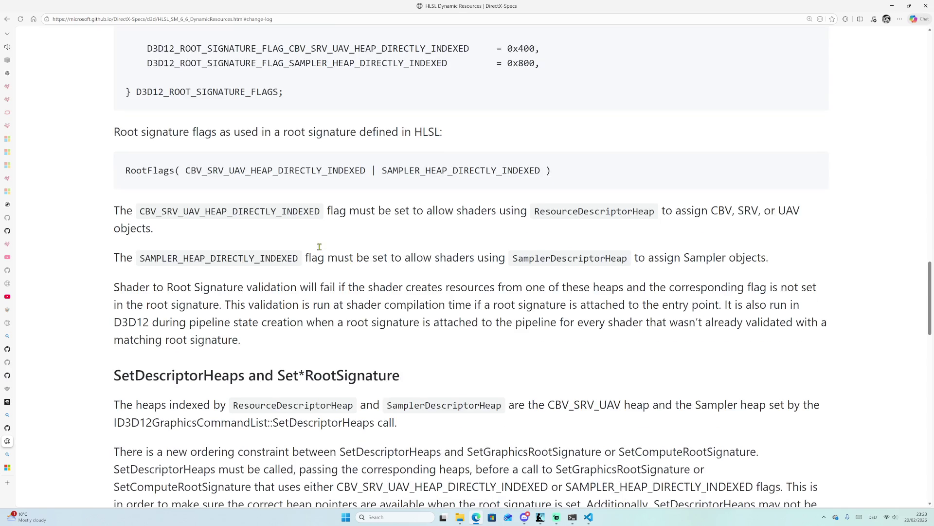
{"action": "scroll", "coordinate": [319, 247], "scroll_direction": "down", "scroll_amount": 5}
{"action": "scroll", "coordinate": [316, 234], "scroll_direction": "down", "scroll_amount": 5}
{"action": "scroll", "coordinate": [313, 233], "scroll_direction": "up", "scroll_amount": 3}
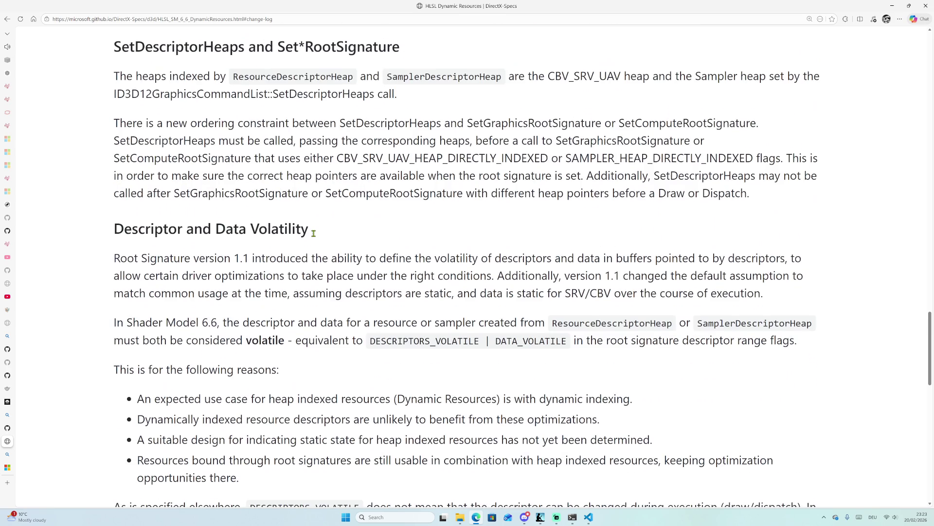
{"action": "scroll", "coordinate": [465, 170], "scroll_direction": "down", "scroll_amount": 5}
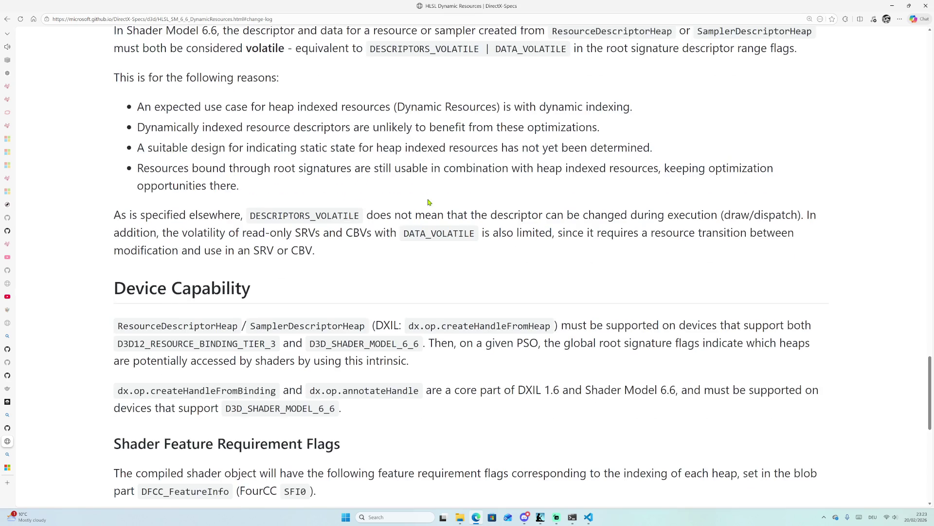
{"action": "scroll", "coordinate": [428, 201], "scroll_direction": "down", "scroll_amount": 5}
{"action": "scroll", "coordinate": [412, 199], "scroll_direction": "up", "scroll_amount": 6}
{"action": "scroll", "coordinate": [412, 197], "scroll_direction": "down", "scroll_amount": 10}
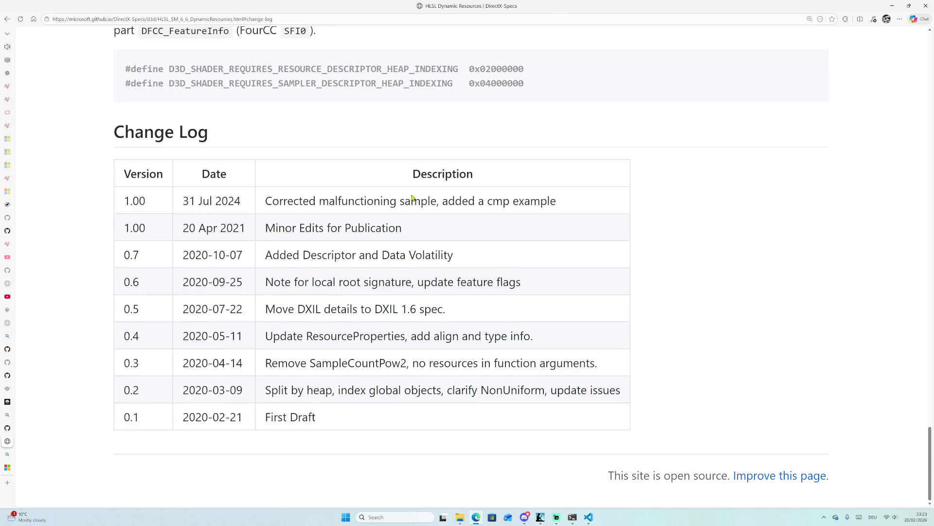
{"action": "scroll", "coordinate": [492, 117], "scroll_direction": "up", "scroll_amount": 15}
{"action": "scroll", "coordinate": [491, 118], "scroll_direction": "up", "scroll_amount": 7}
{"action": "scroll", "coordinate": [453, 183], "scroll_direction": "up", "scroll_amount": 5}
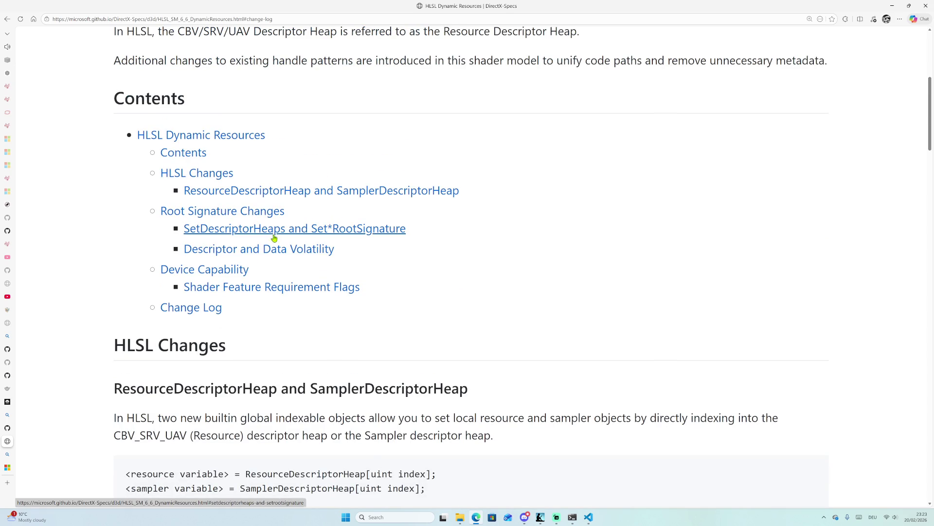
{"action": "scroll", "coordinate": [292, 214], "scroll_direction": "up", "scroll_amount": 1}
{"action": "scroll", "coordinate": [288, 263], "scroll_direction": "up", "scroll_amount": 5}
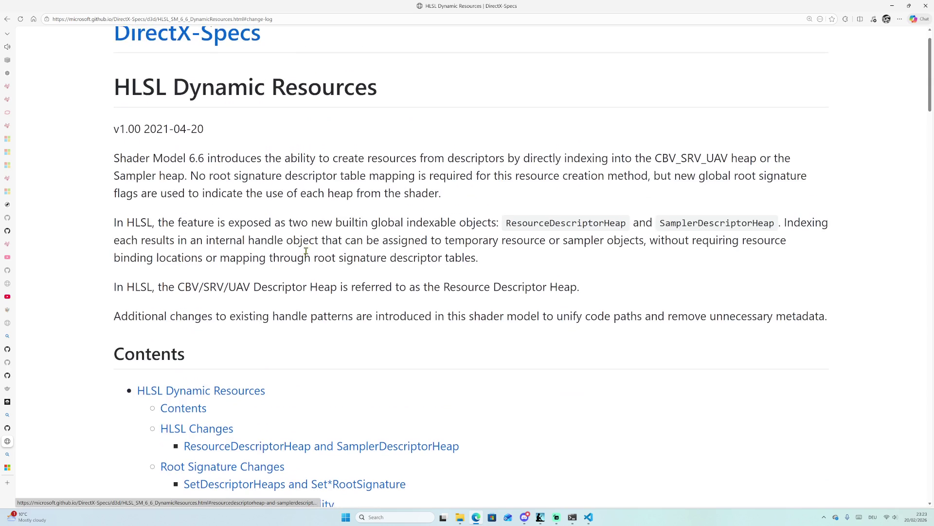
{"action": "scroll", "coordinate": [330, 242], "scroll_direction": "down", "scroll_amount": 15}
{"action": "scroll", "coordinate": [331, 229], "scroll_direction": "down", "scroll_amount": 1}
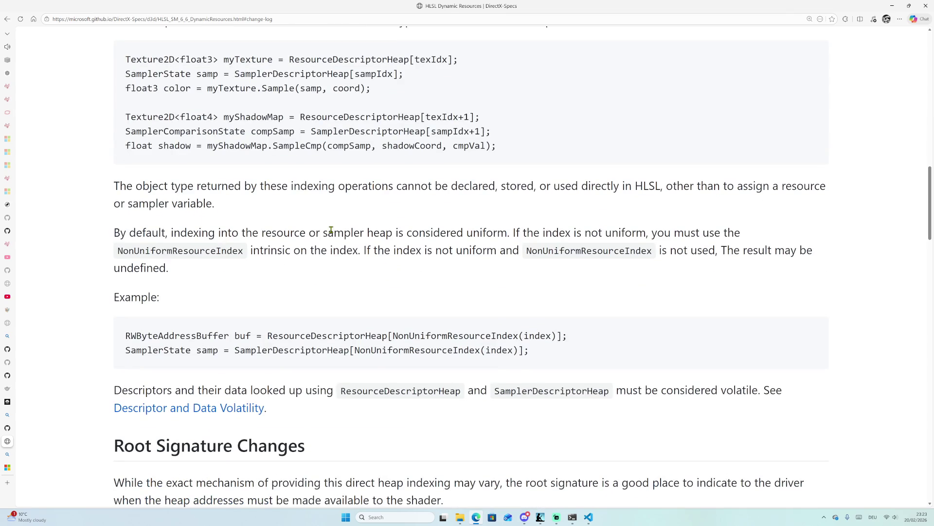
{"action": "left_click", "coordinate": [234, 371]}
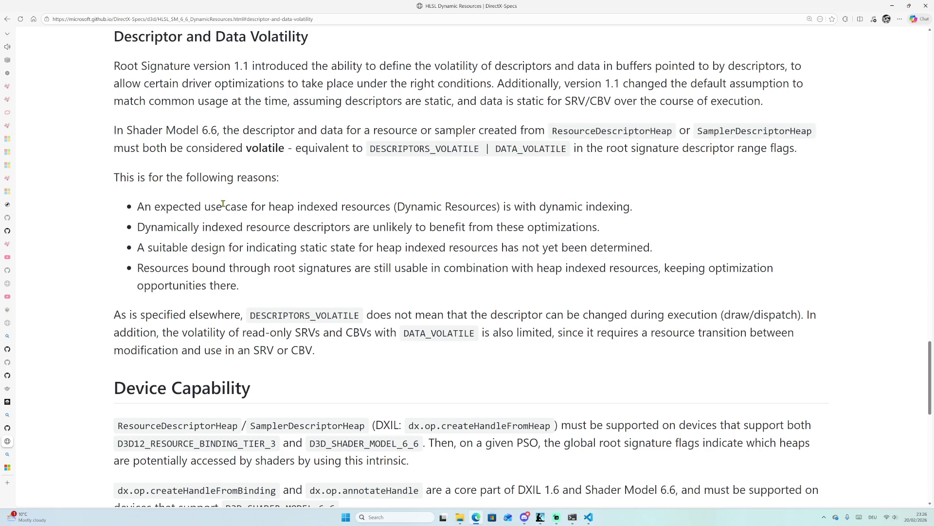
Highlight DESCRIPTORS_VOLATILE | DATA_VOLATILE in the Descriptor and Data Volatility section, then return to SceneReconstructionCS.hlsl.
{"action": "scroll", "coordinate": [220, 207], "scroll_direction": "up", "scroll_amount": 1}
{"action": "left_click_drag", "start_coordinate": [116, 74], "coordinate": [288, 74]}
{"action": "scroll", "coordinate": [262, 122], "scroll_direction": "up", "scroll_amount": 8}
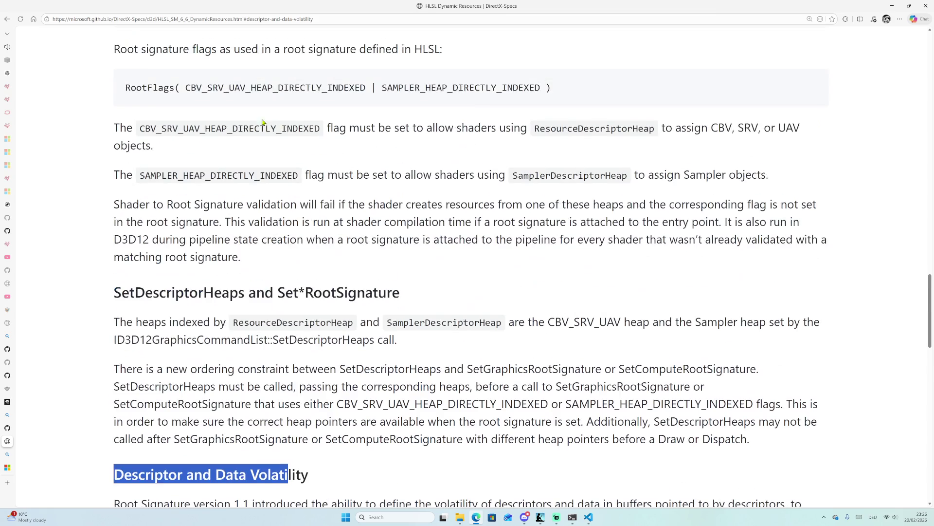
{"action": "scroll", "coordinate": [200, 82], "scroll_direction": "up", "scroll_amount": 7}
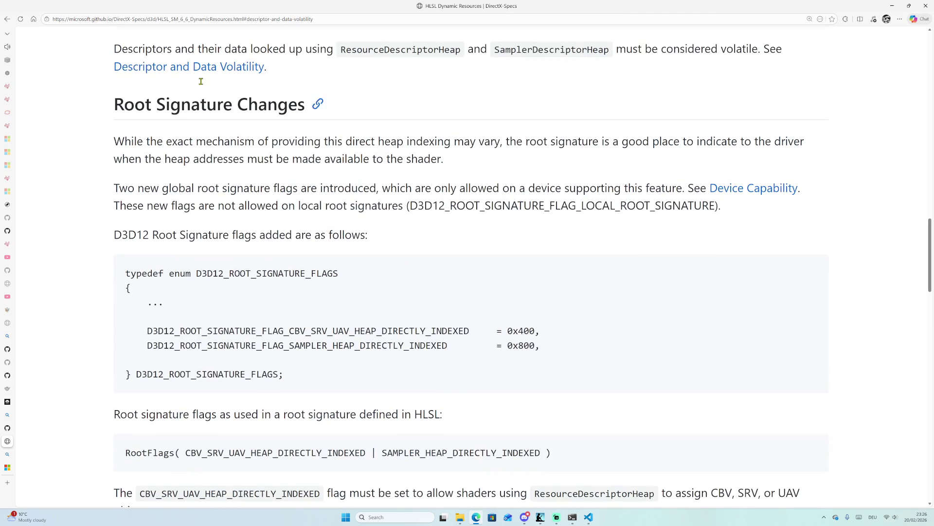
{"action": "scroll", "coordinate": [223, 81], "scroll_direction": "down", "scroll_amount": 13}
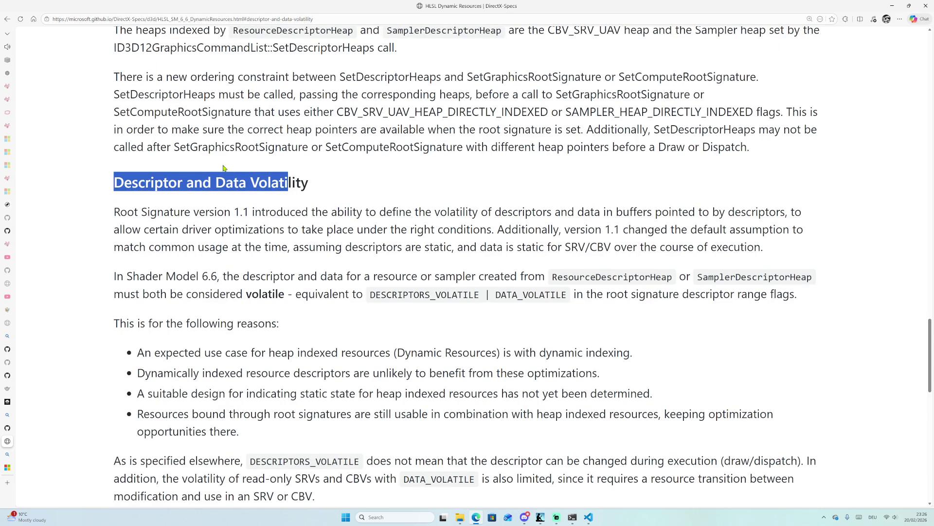
{"action": "left_click_drag", "start_coordinate": [376, 295], "coordinate": [566, 295]}
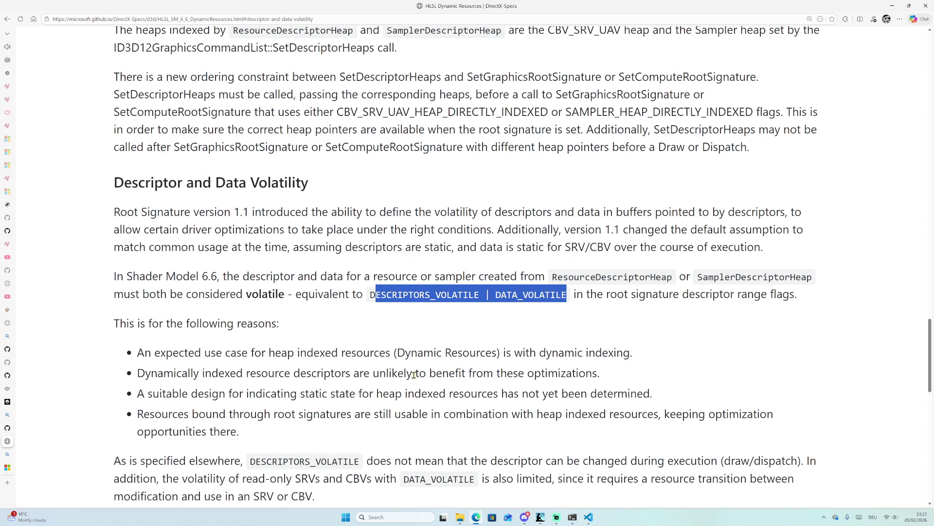
{"action": "left_click", "coordinate": [588, 517]}
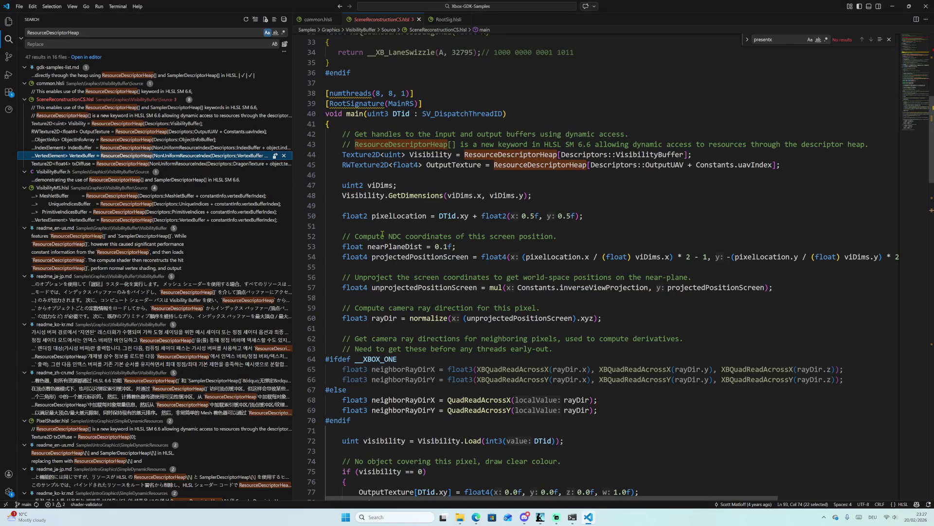
Select the ResourceDescriptorHeap lookups on lines 44–45 and 93, then mark the bracket on line 92.
{"action": "left_click", "coordinate": [546, 166]}
{"action": "left_click_drag", "start_coordinate": [342, 155], "coordinate": [797, 164]}
{"action": "scroll", "coordinate": [611, 227], "scroll_direction": "down", "scroll_amount": 10}
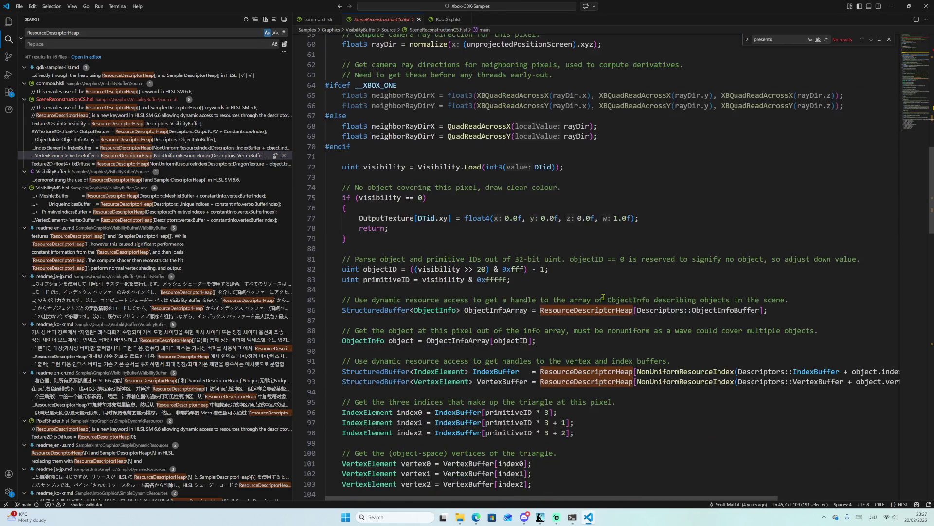
{"action": "mouse_move", "coordinate": [538, 217]}
{"action": "left_mouse_down"}
{"action": "mouse_move", "coordinate": [778, 210]}
{"action": "mouse_move", "coordinate": [874, 217]}
{"action": "left_mouse_up"}
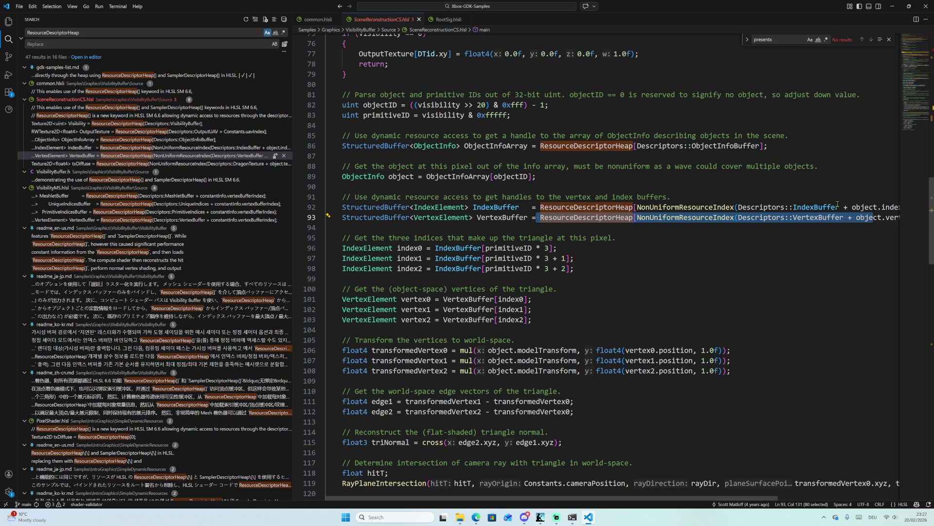
{"action": "left_click", "coordinate": [680, 208]}
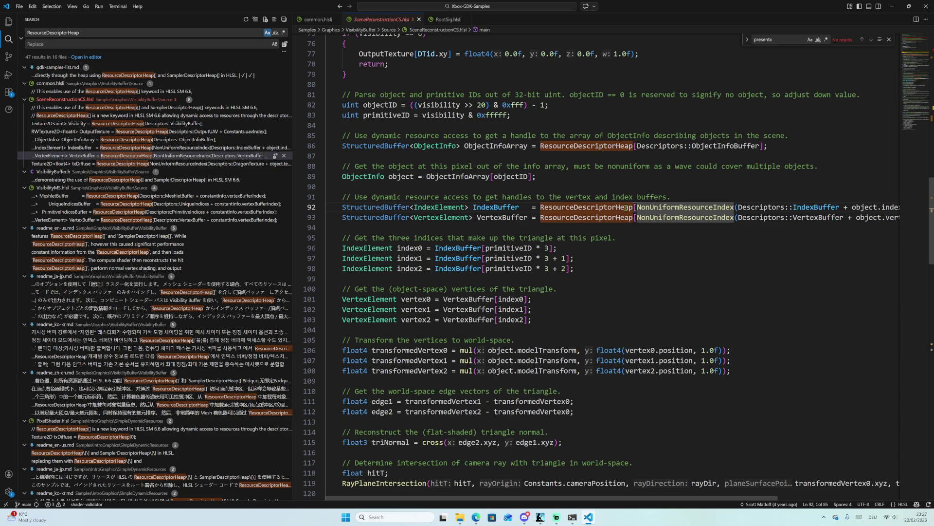
{"action": "left_click", "coordinate": [632, 208]}
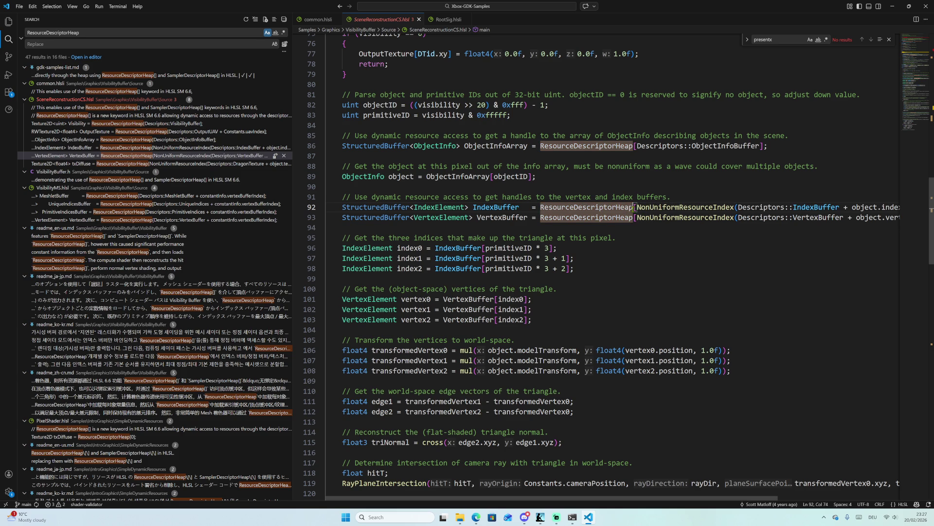
{"action": "left_click_drag", "start_coordinate": [634, 208], "coordinate": [637, 208]}
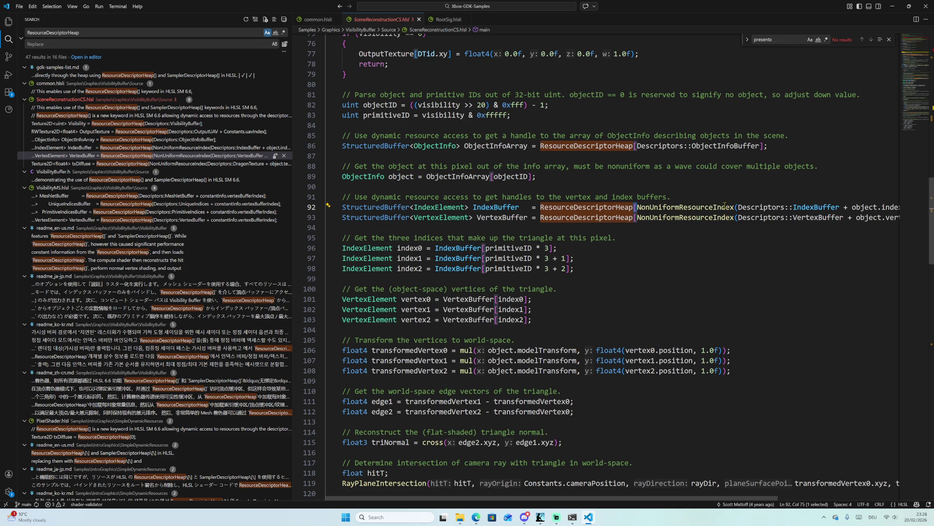
{"action": "scroll", "coordinate": [687, 208], "scroll_direction": "up", "scroll_amount": 10}
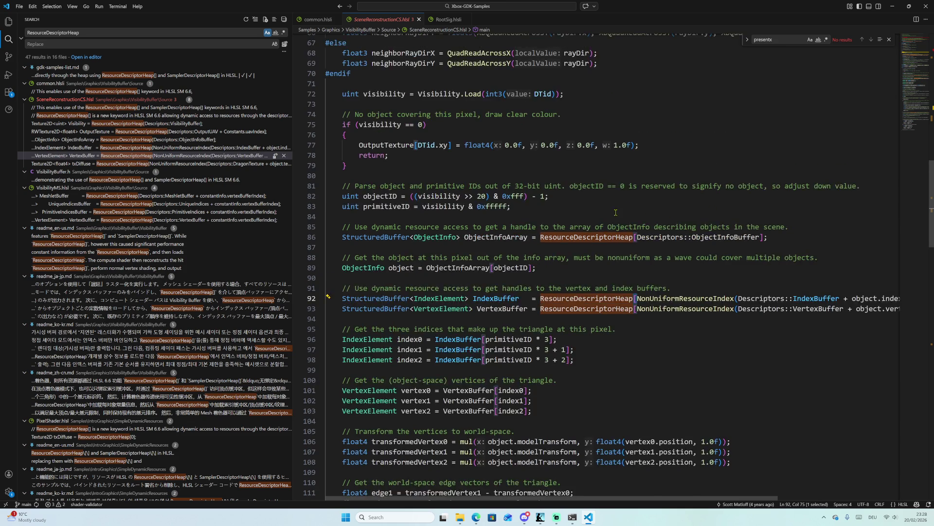
{"action": "scroll", "coordinate": [614, 214], "scroll_direction": "down", "scroll_amount": 5}
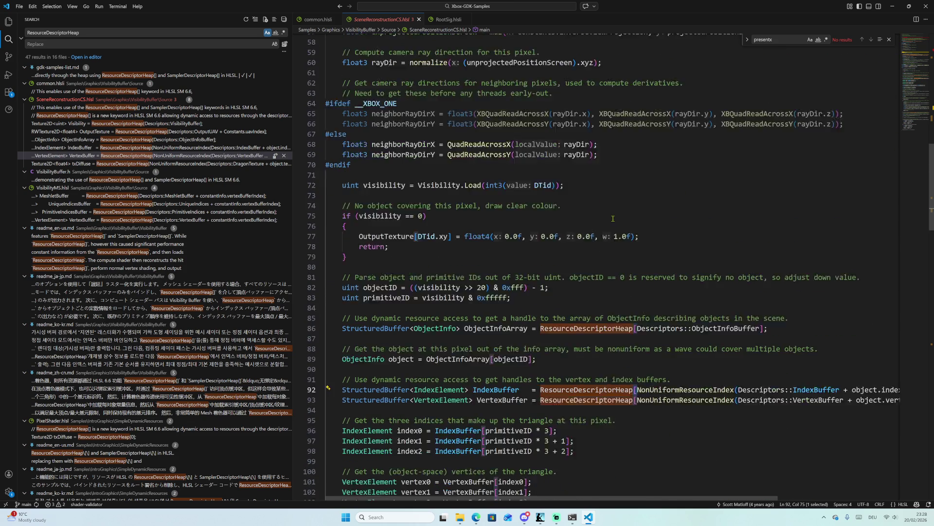
Switch back to the browser and open the Root Signature Version 1.1 article.
{"action": "key", "text": "alt+Tab"}
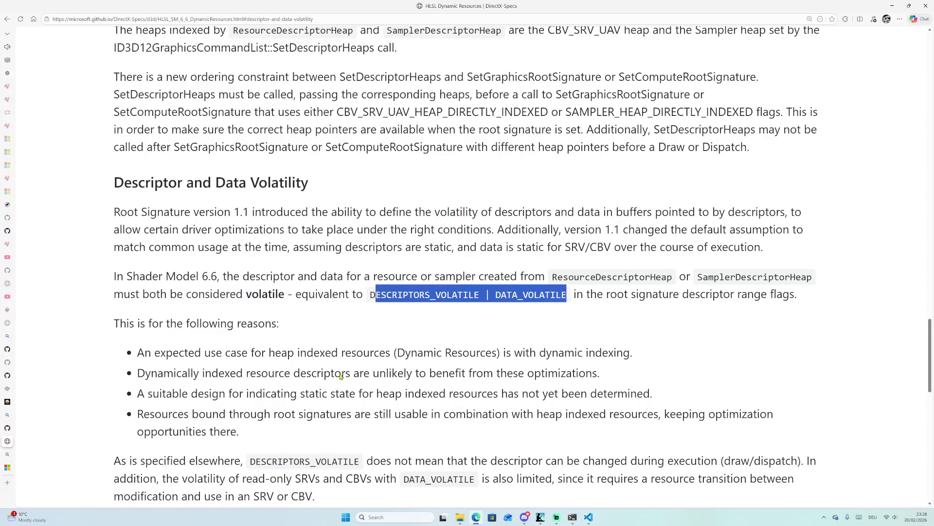
{"action": "mouse_move", "coordinate": [7, 443]}
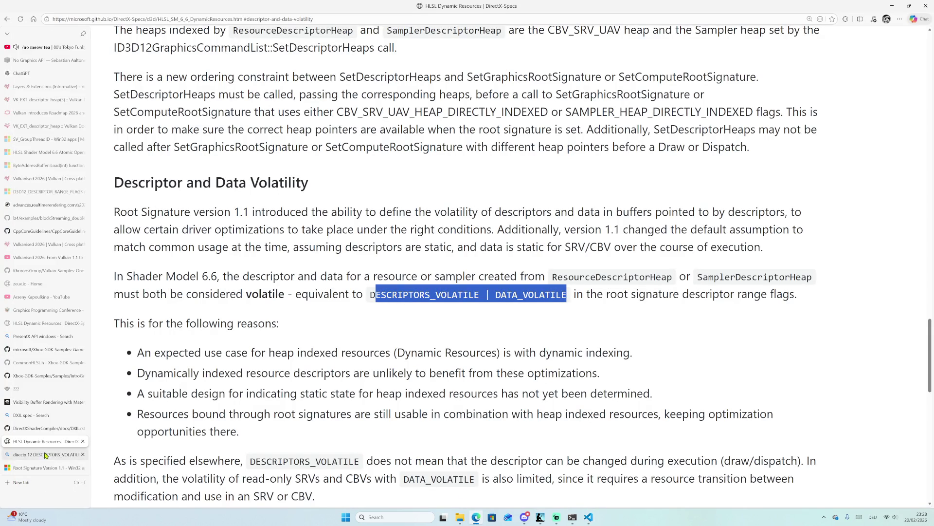
{"action": "left_click", "coordinate": [48, 468]}
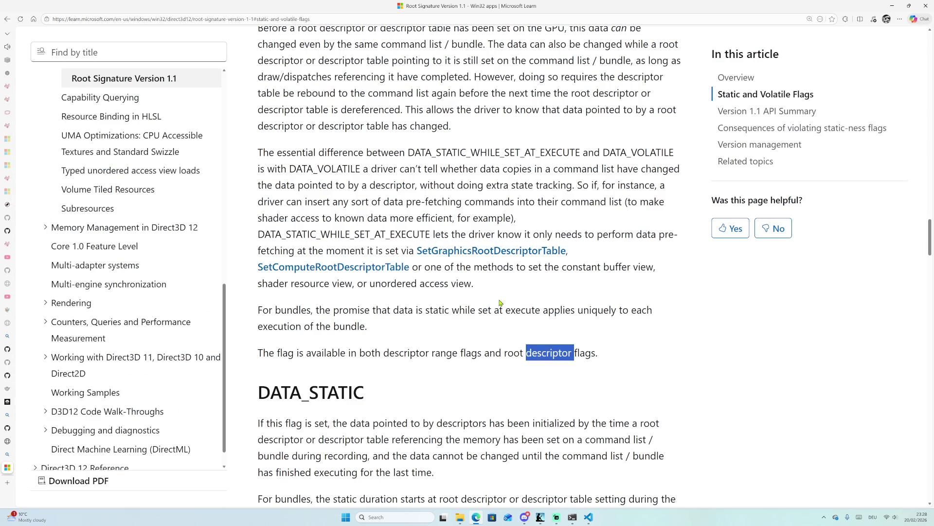
Scroll past Combining Flags to the table of valid D3D12_DESCRIPTOR_RANGE_FLAGS settings.
{"action": "scroll", "coordinate": [502, 291], "scroll_direction": "down", "scroll_amount": 6}
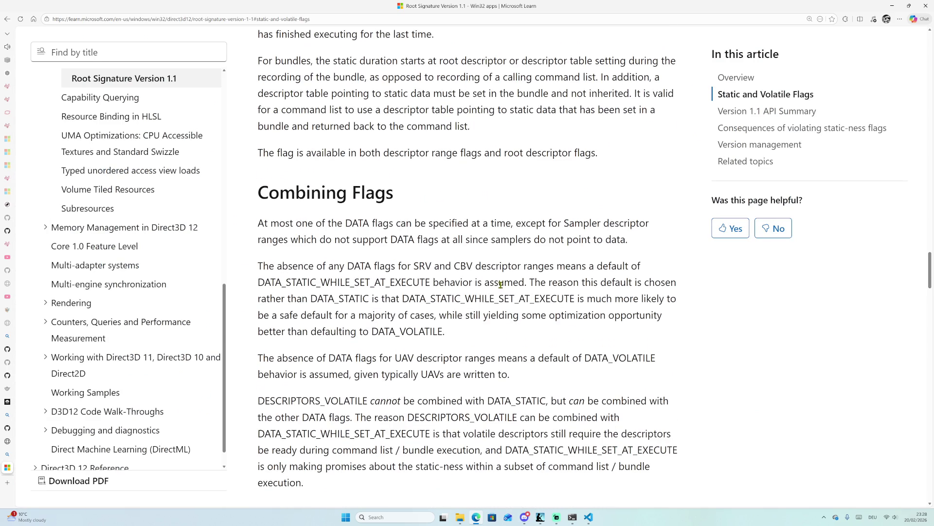
{"action": "scroll", "coordinate": [505, 283], "scroll_direction": "down", "scroll_amount": 5}
{"action": "scroll", "coordinate": [503, 283], "scroll_direction": "up", "scroll_amount": 5}
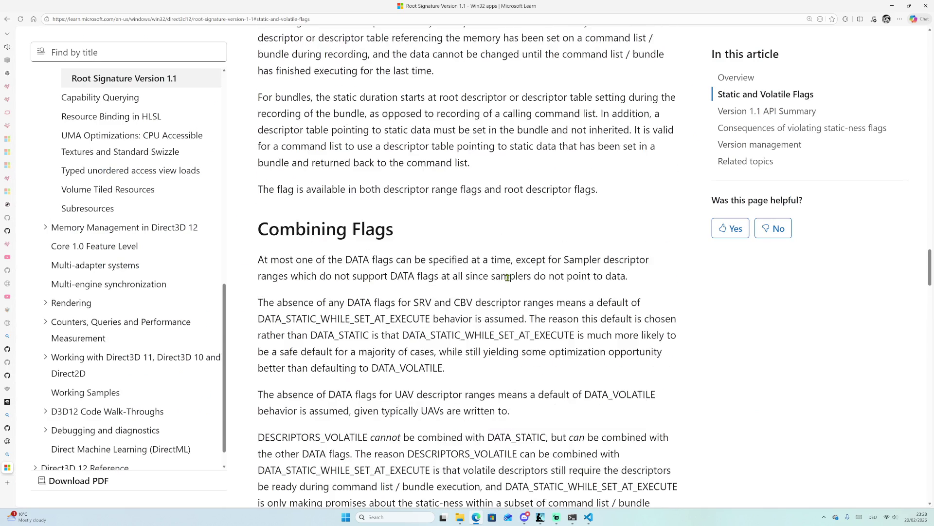
{"action": "scroll", "coordinate": [503, 283], "scroll_direction": "down", "scroll_amount": 9}
{"action": "scroll", "coordinate": [396, 220], "scroll_direction": "down", "scroll_amount": 1}
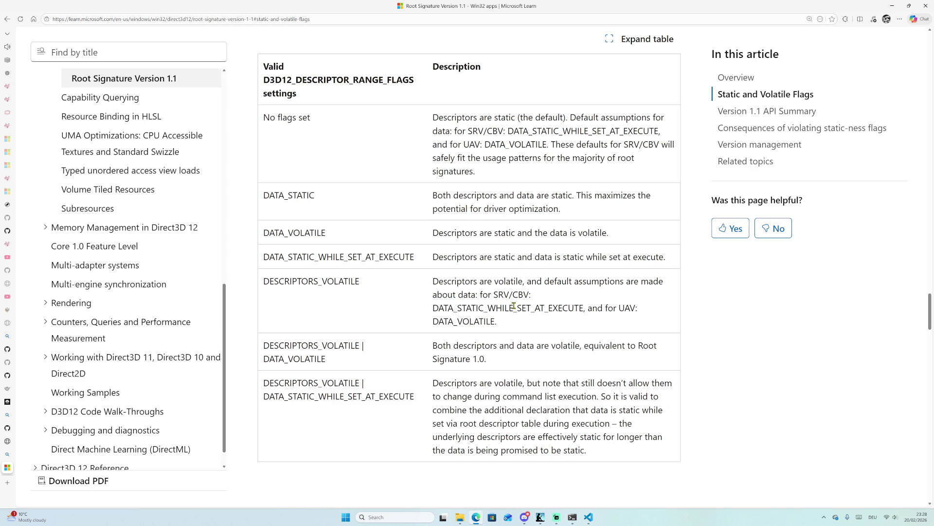
{"action": "left_click_drag", "start_coordinate": [437, 309], "coordinate": [629, 308]}
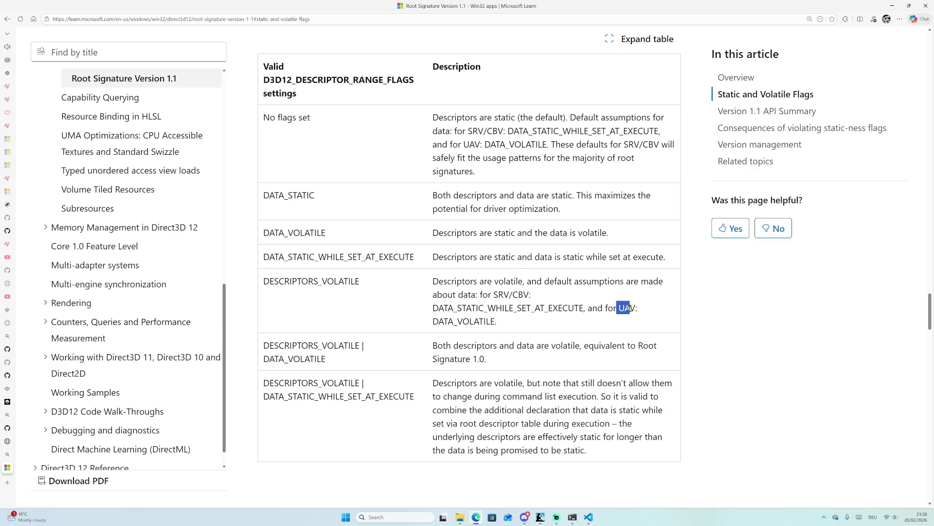
{"action": "double_click", "coordinate": [479, 322]}
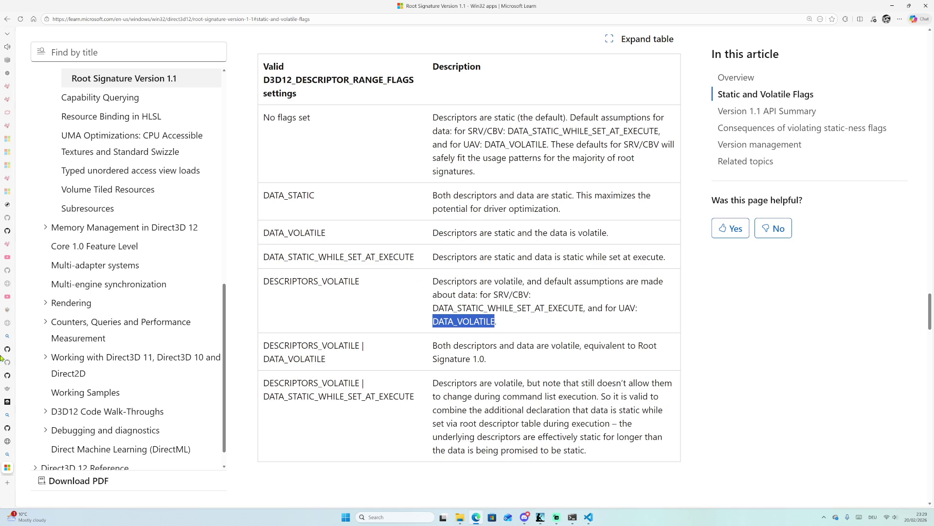
{"action": "mouse_move", "coordinate": [4, 348]}
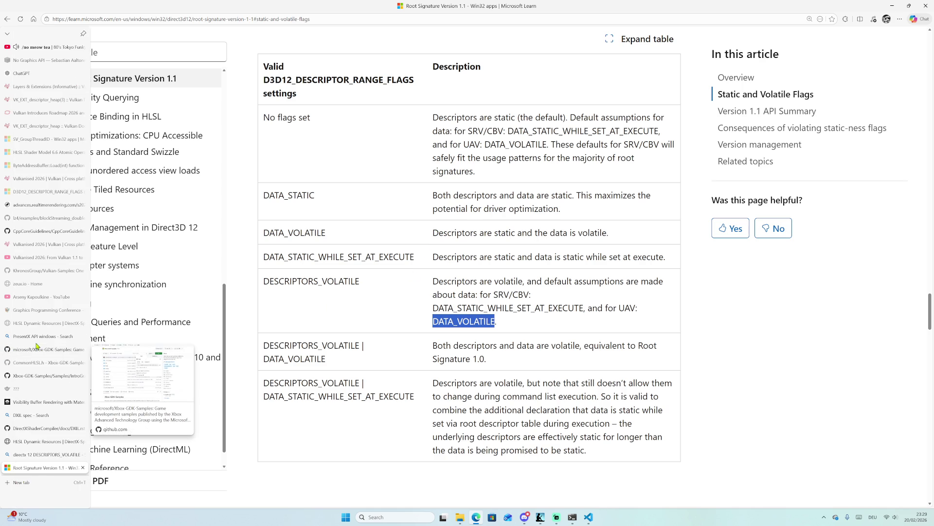
Switch to the Vulkanised 2026 'From Vulkan 1.1 to 1.4' talk and open the Vulkan channel from its description.
{"action": "left_click", "coordinate": [47, 257]}
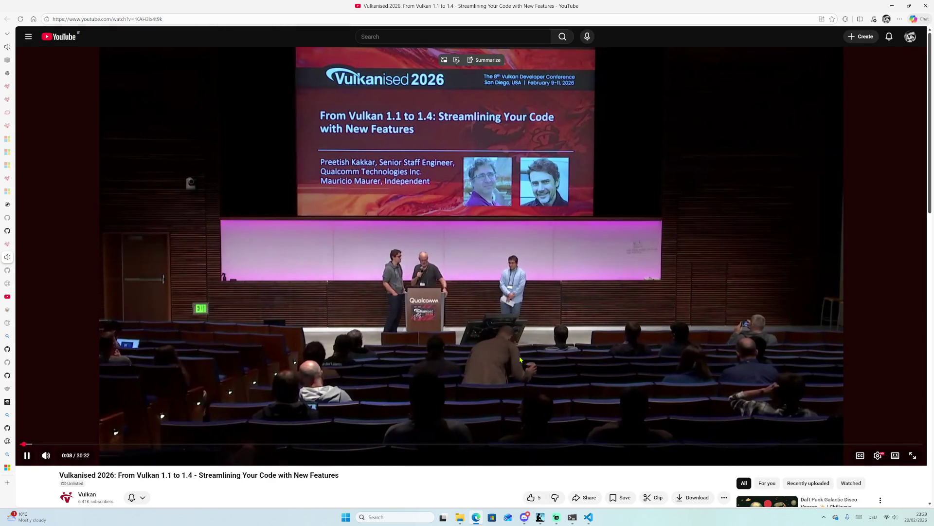
{"action": "scroll", "coordinate": [176, 395], "scroll_direction": "down", "scroll_amount": 3}
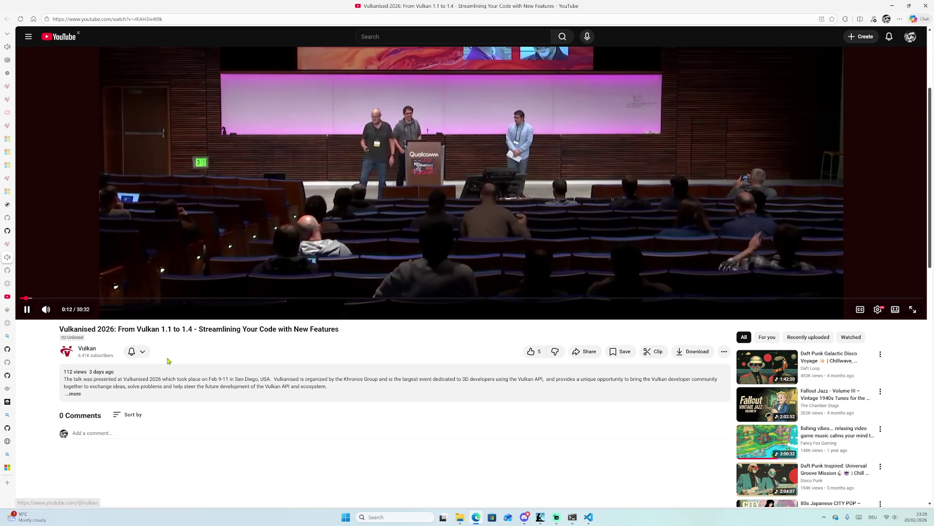
{"action": "left_click", "coordinate": [83, 353]}
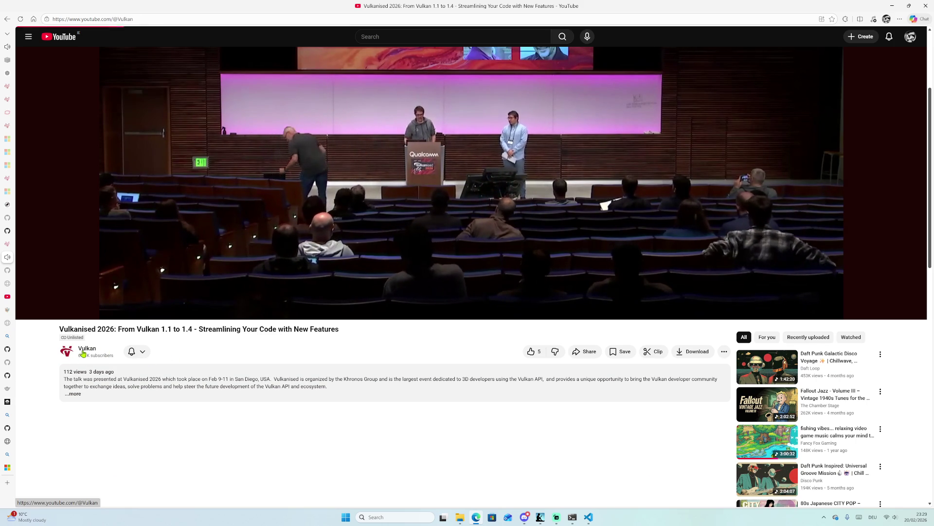
List the Vulkan channel's uploaded videos and scroll through the Vulkanised 2026 talk grid.
{"action": "left_click", "coordinate": [285, 207]}
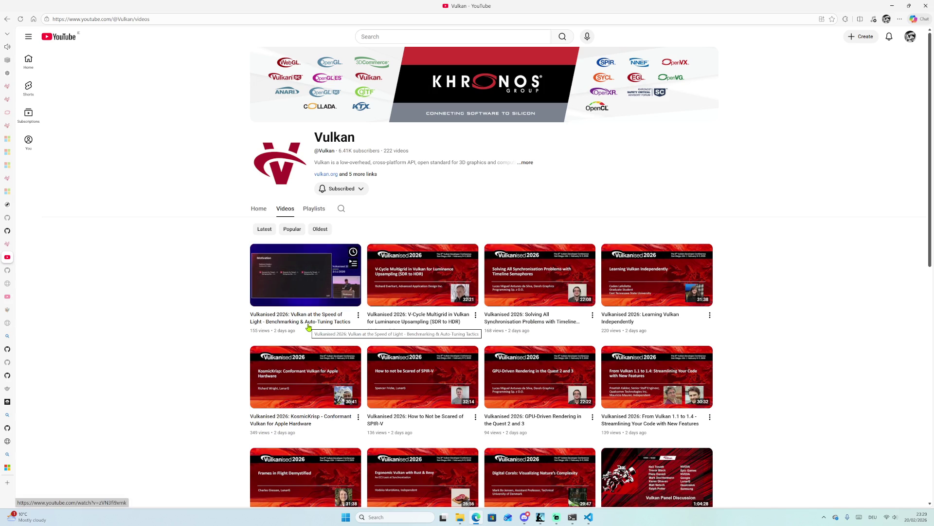
{"action": "scroll", "coordinate": [219, 379], "scroll_direction": "down", "scroll_amount": 1}
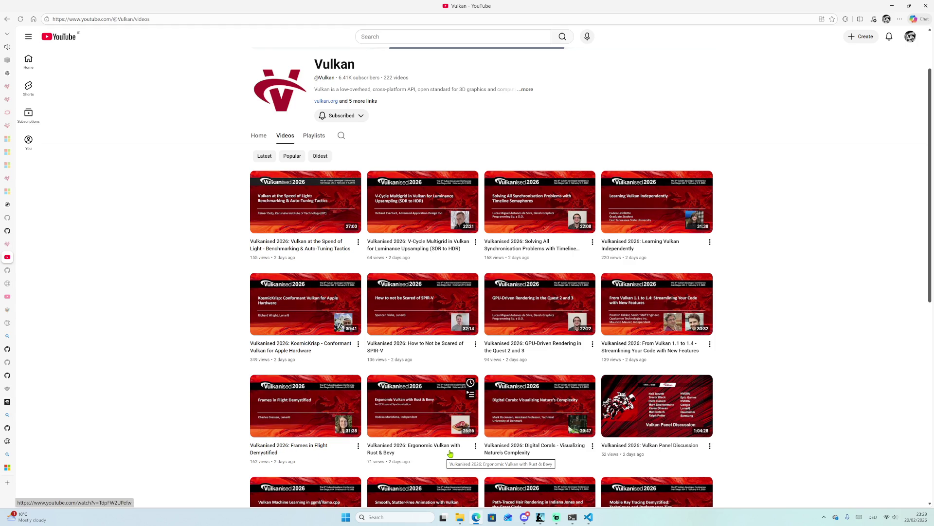
{"action": "scroll", "coordinate": [447, 455], "scroll_direction": "down", "scroll_amount": 2}
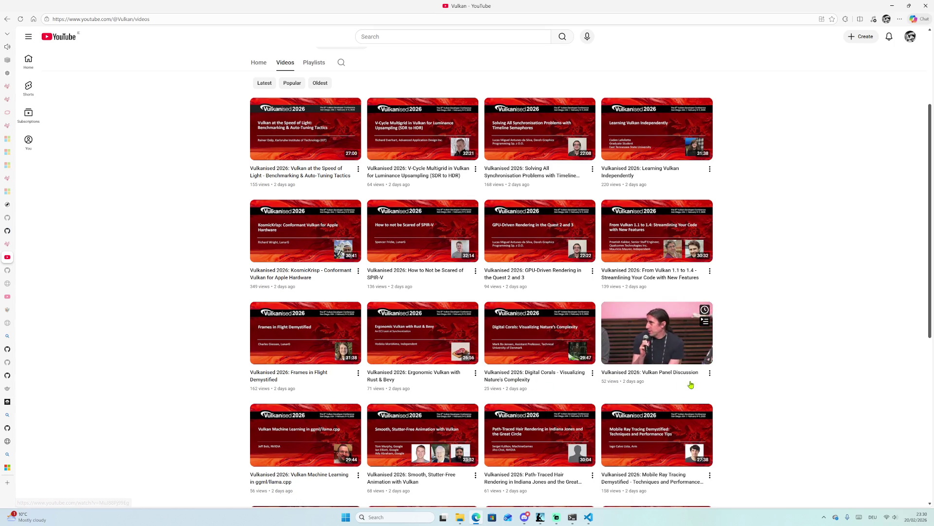
{"action": "scroll", "coordinate": [385, 414], "scroll_direction": "down", "scroll_amount": 2}
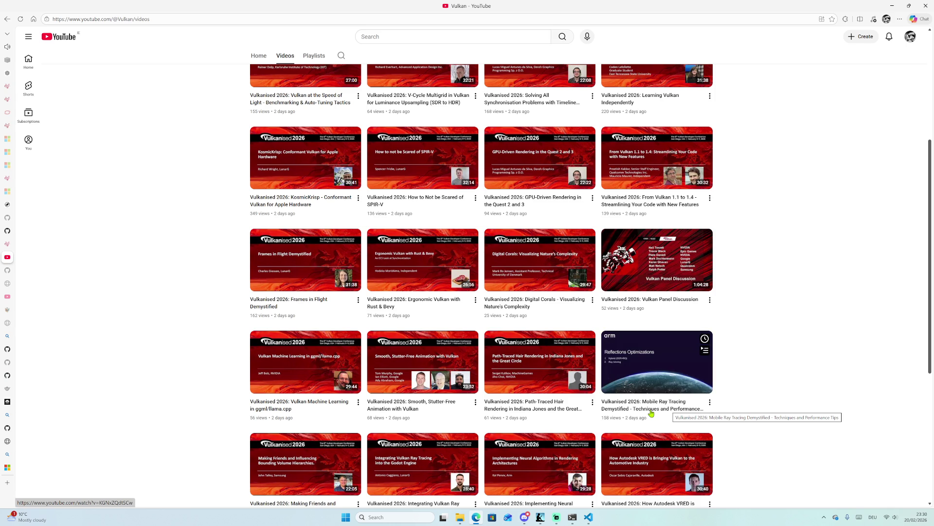
{"action": "scroll", "coordinate": [652, 408], "scroll_direction": "down", "scroll_amount": 2}
{"action": "scroll", "coordinate": [652, 409], "scroll_direction": "down", "scroll_amount": 1}
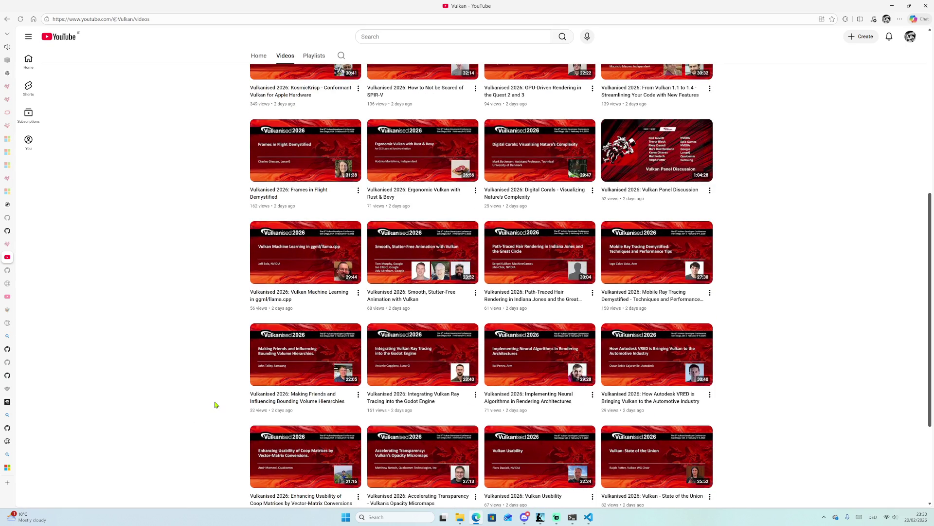
{"action": "mouse_move", "coordinate": [655, 268]}
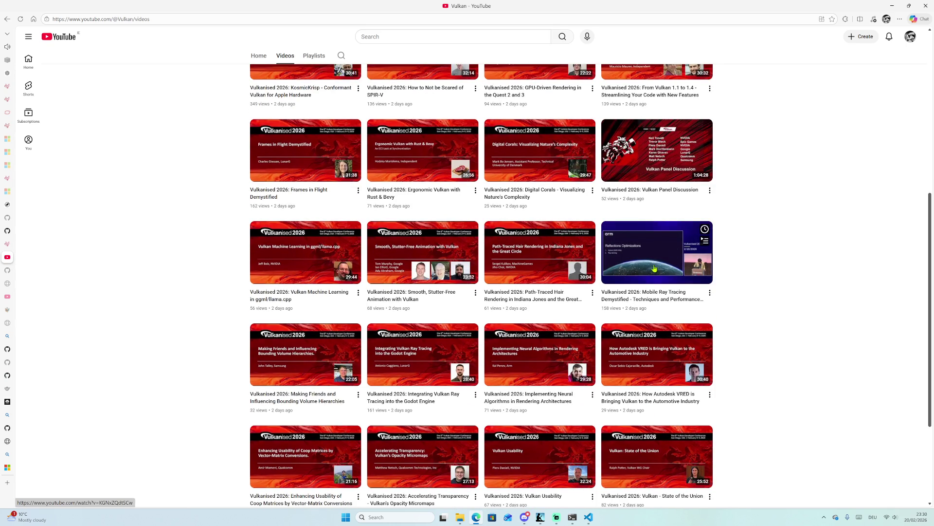
{"action": "scroll", "coordinate": [651, 258], "scroll_direction": "down", "scroll_amount": 1}
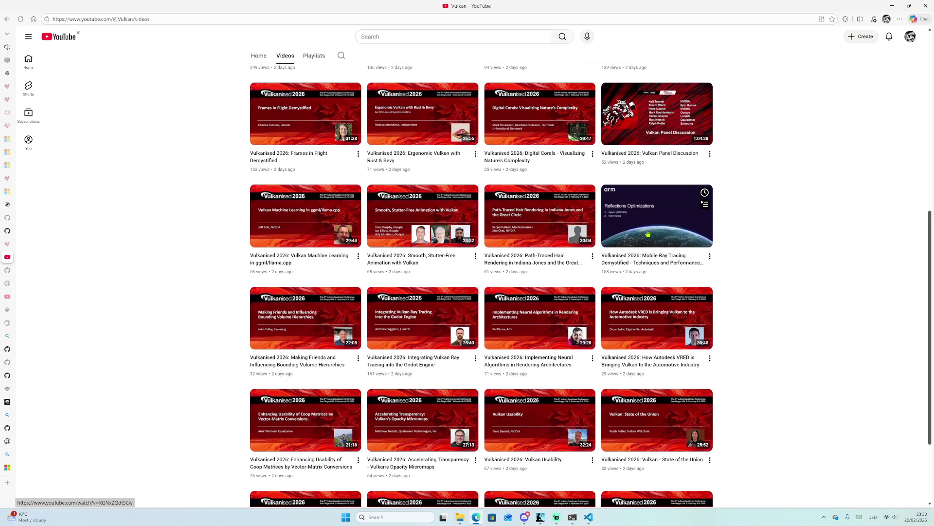
{"action": "scroll", "coordinate": [655, 224], "scroll_direction": "down", "scroll_amount": 1}
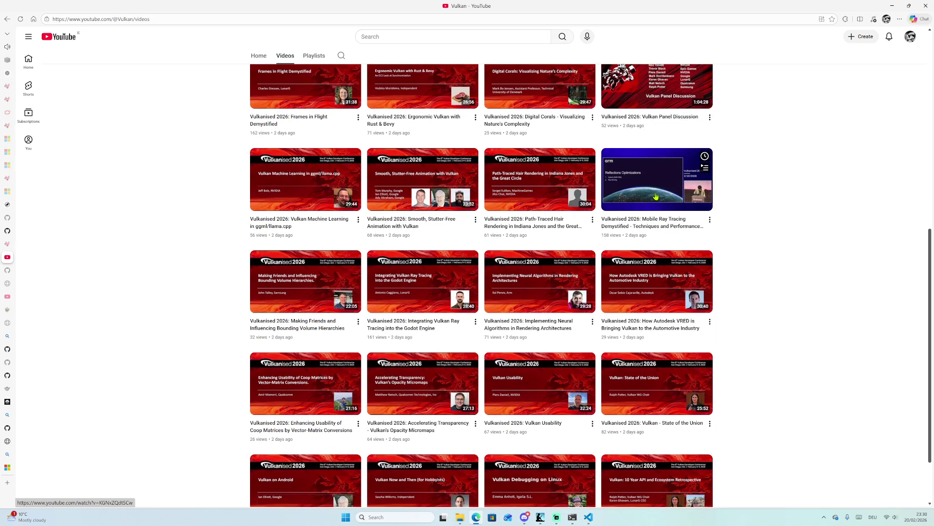
{"action": "mouse_move", "coordinate": [661, 297]}
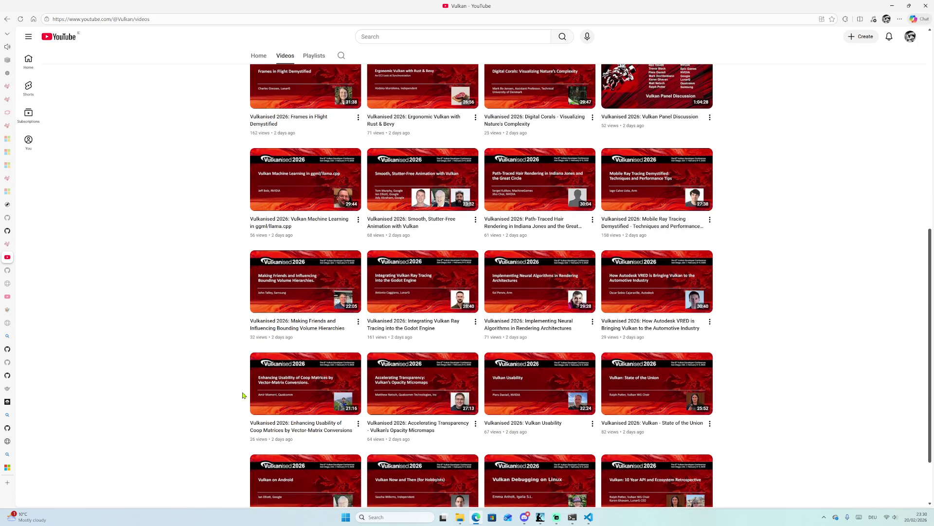
{"action": "mouse_move", "coordinate": [408, 388]}
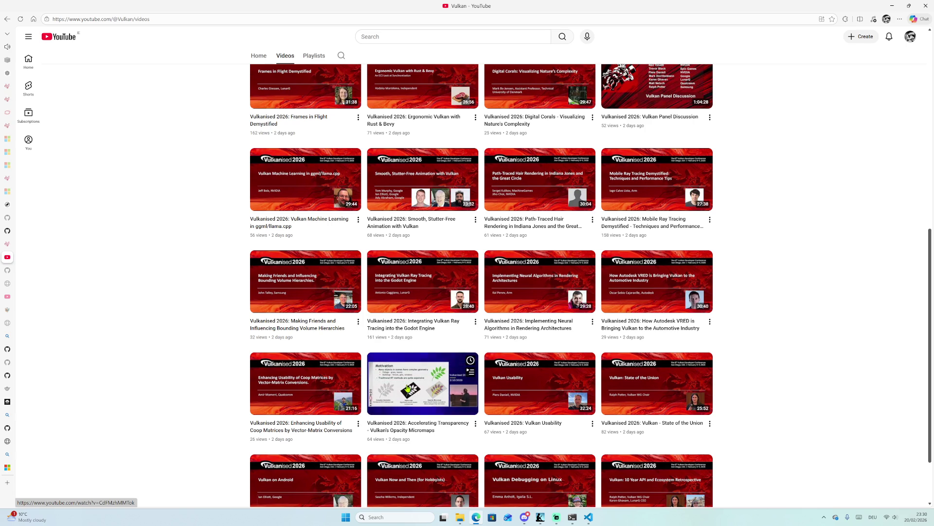
{"action": "mouse_move", "coordinate": [530, 431]}
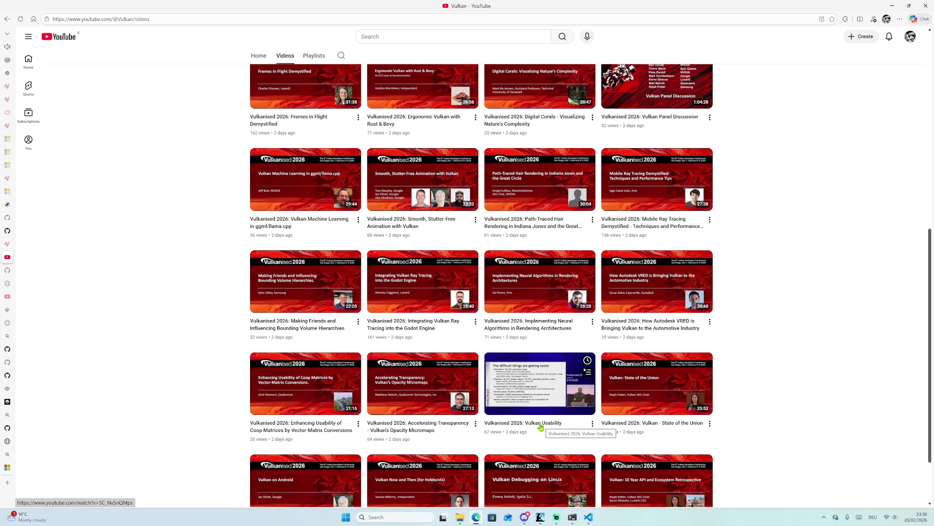
{"action": "scroll", "coordinate": [549, 405], "scroll_direction": "down", "scroll_amount": 1}
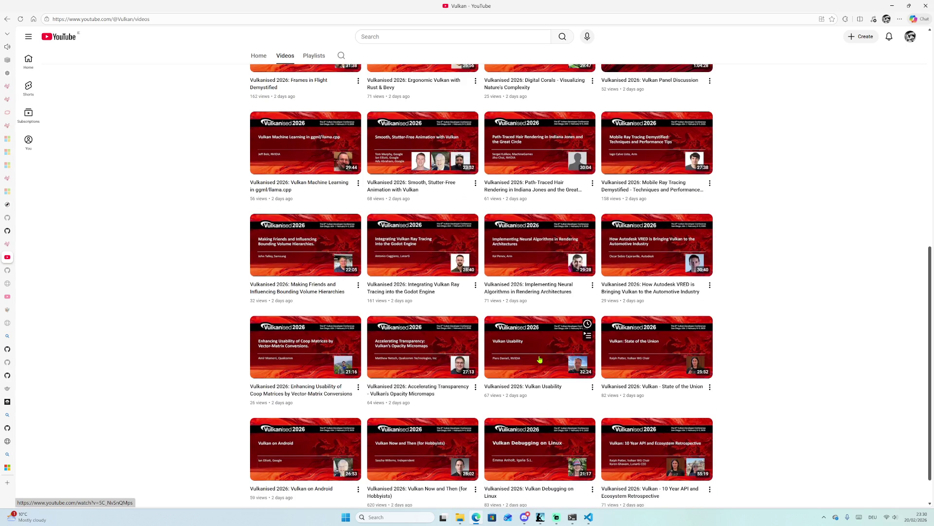
{"action": "scroll", "coordinate": [539, 359], "scroll_direction": "down", "scroll_amount": 1}
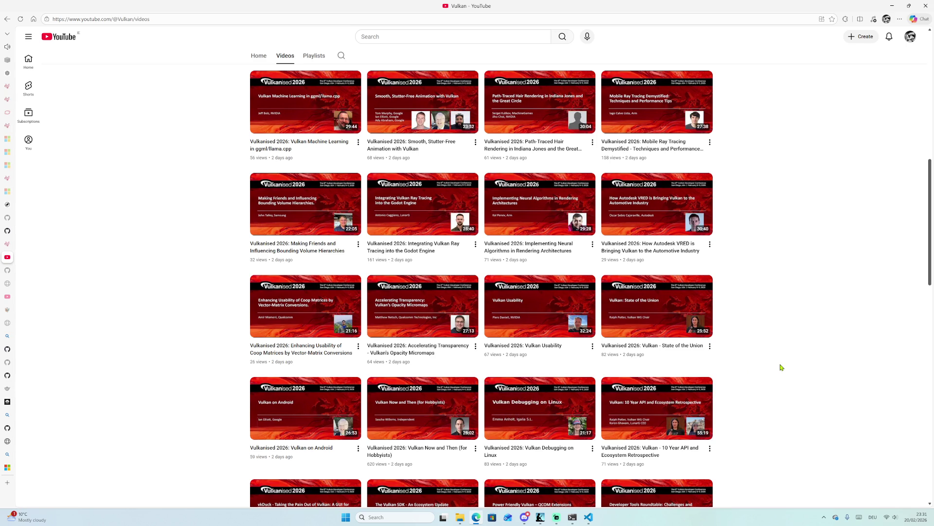
{"action": "scroll", "coordinate": [780, 374], "scroll_direction": "down", "scroll_amount": 1}
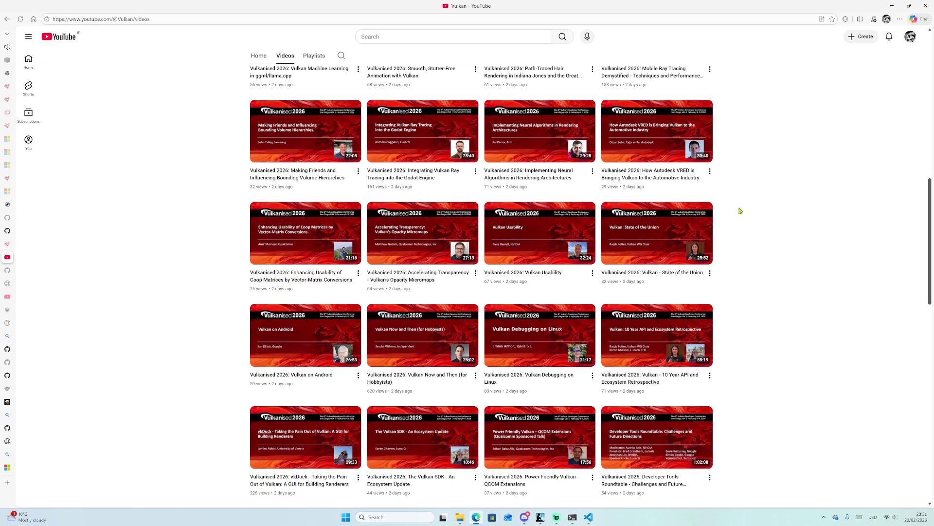
{"action": "scroll", "coordinate": [770, 263], "scroll_direction": "up", "scroll_amount": 3}
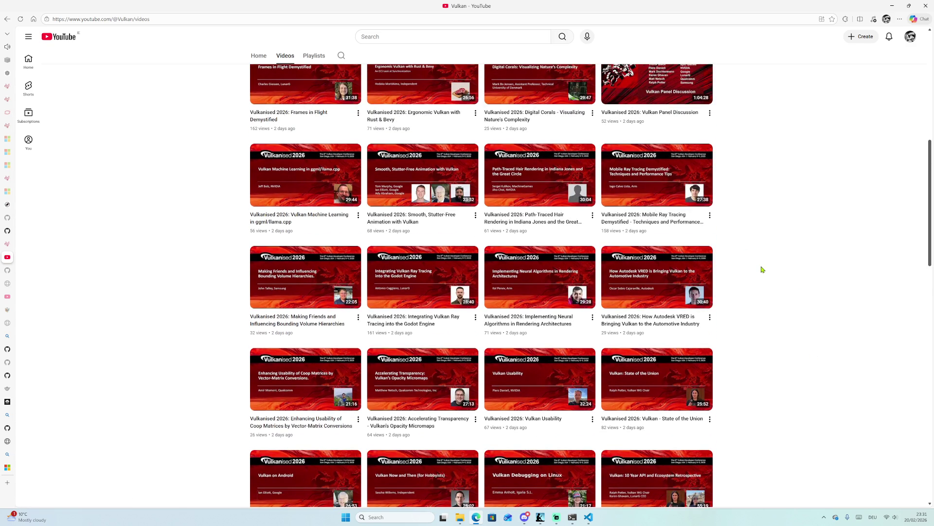
{"action": "scroll", "coordinate": [769, 267], "scroll_direction": "up", "scroll_amount": 2}
{"action": "scroll", "coordinate": [771, 266], "scroll_direction": "up", "scroll_amount": 2}
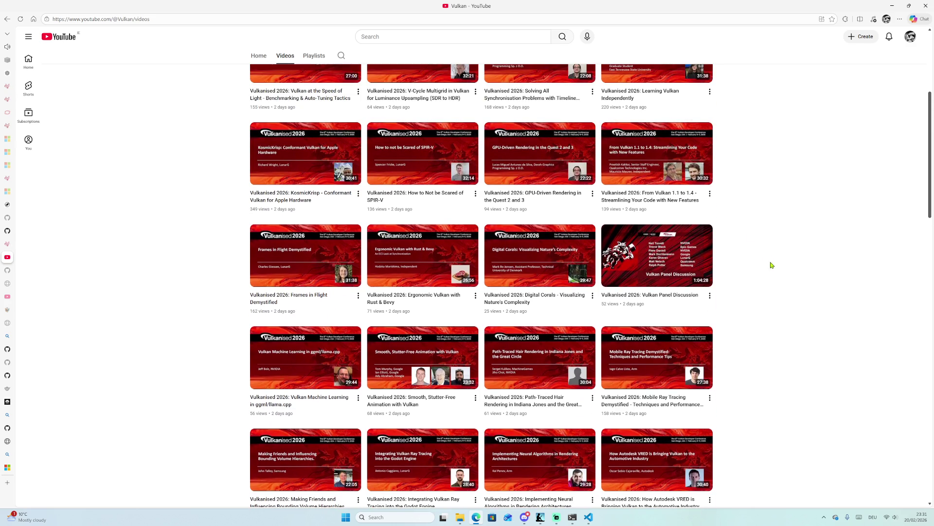
{"action": "scroll", "coordinate": [682, 370], "scroll_direction": "down", "scroll_amount": 2}
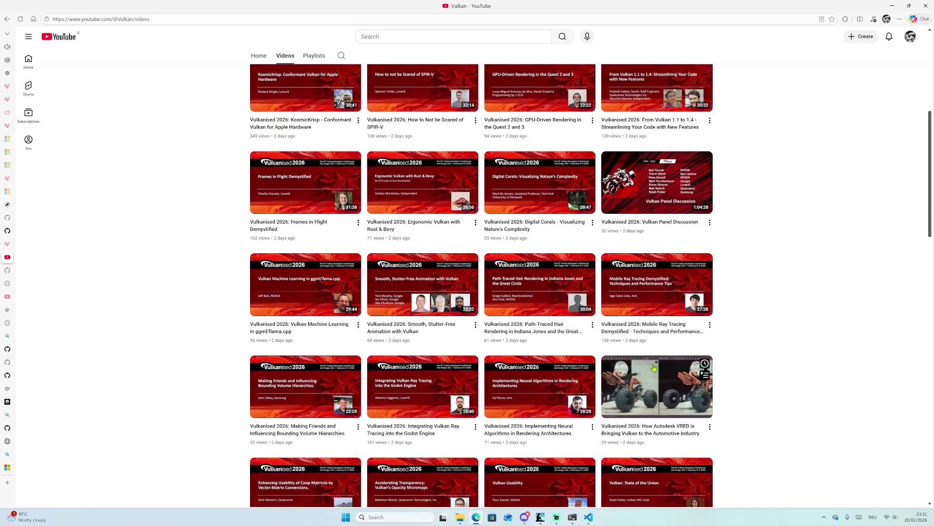
{"action": "left_click", "coordinate": [666, 305]}
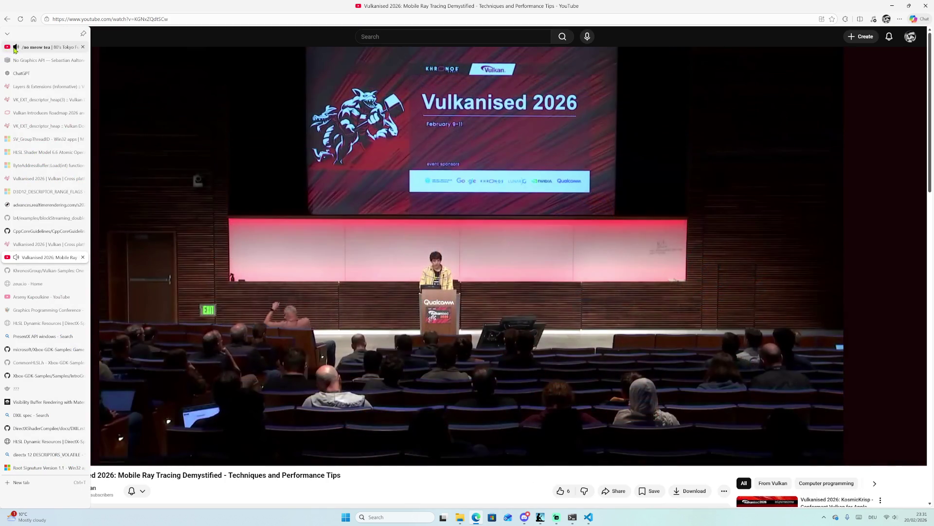
Flip to the lofi tab and back to the ray tracing talk, then bring Streamlabs Desktop forward.
{"action": "left_click", "coordinate": [15, 49]}
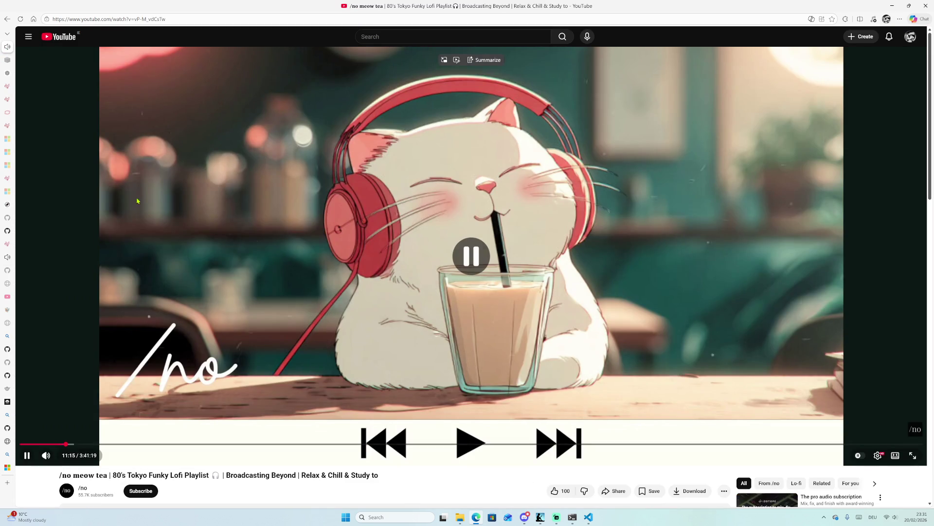
{"action": "left_click", "coordinate": [38, 262]}
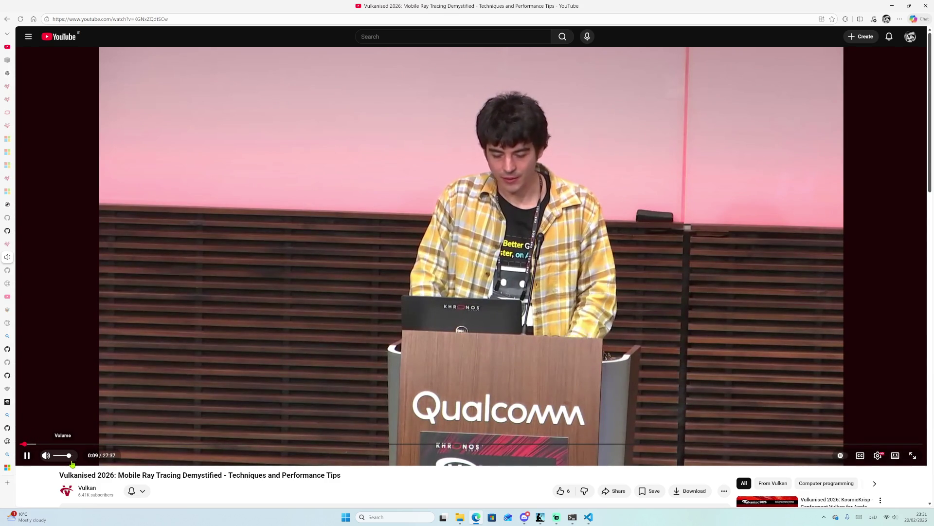
{"action": "left_click", "coordinate": [890, 517]}
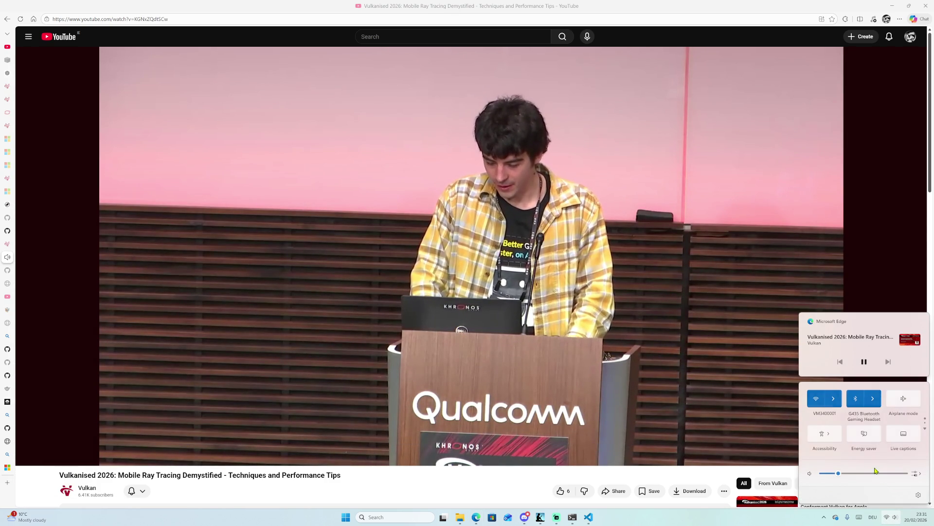
{"action": "left_click", "coordinate": [557, 516]}
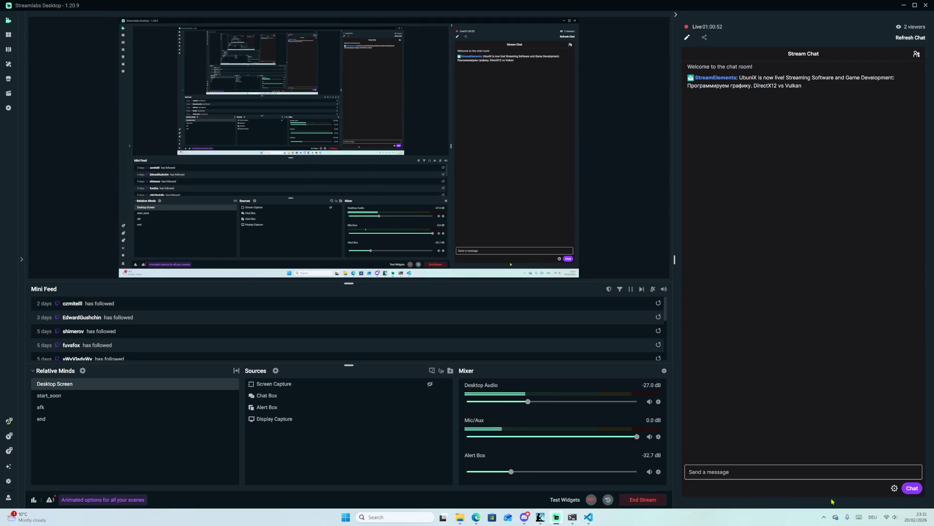
Lower the Windows system volume from 48 down to 39.
{"action": "left_click", "coordinate": [891, 517]}
{"action": "left_click", "coordinate": [864, 473]}
{"action": "left_click_drag", "start_coordinate": [864, 473], "coordinate": [856, 476]}
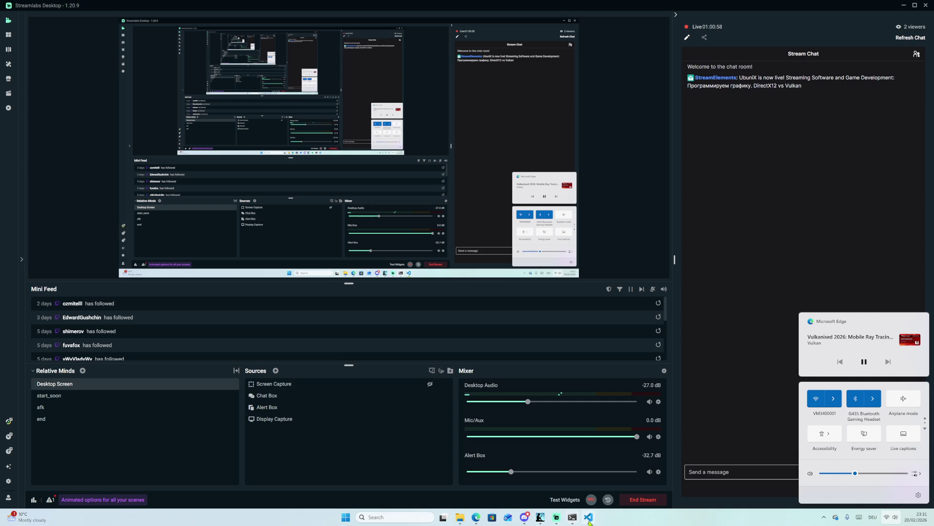
Switch back to Edge and the YouTube ray tracing talk from the taskbar.
{"action": "mouse_move", "coordinate": [524, 517]}
{"action": "mouse_move", "coordinate": [525, 482]}
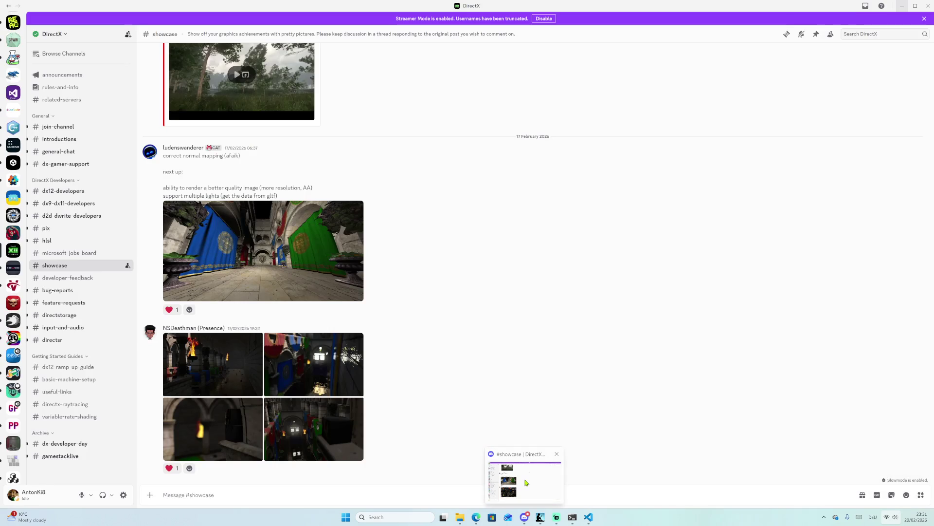
{"action": "left_click", "coordinate": [476, 517]}
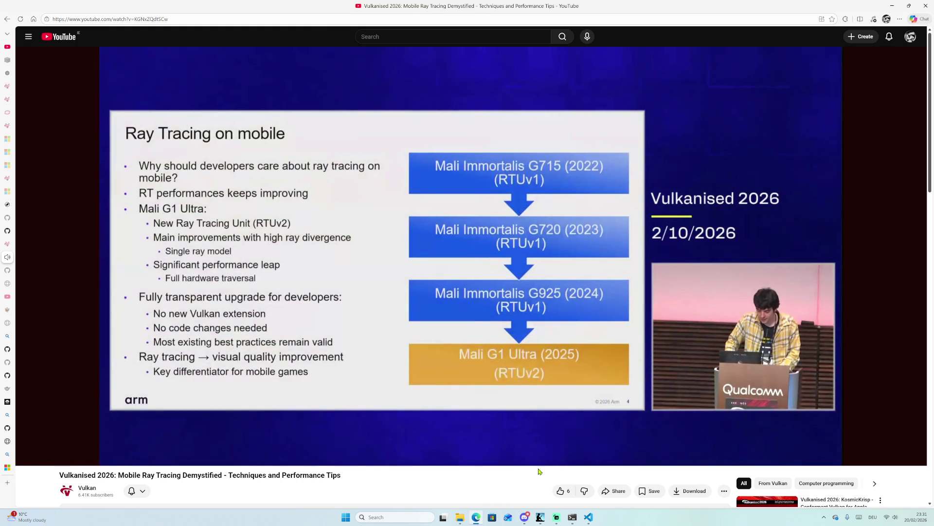
Pause the Mobile Ray Tracing Demystified talk at 1:07 and bring up the player's settings menu.
{"action": "mouse_move", "coordinate": [491, 294]}
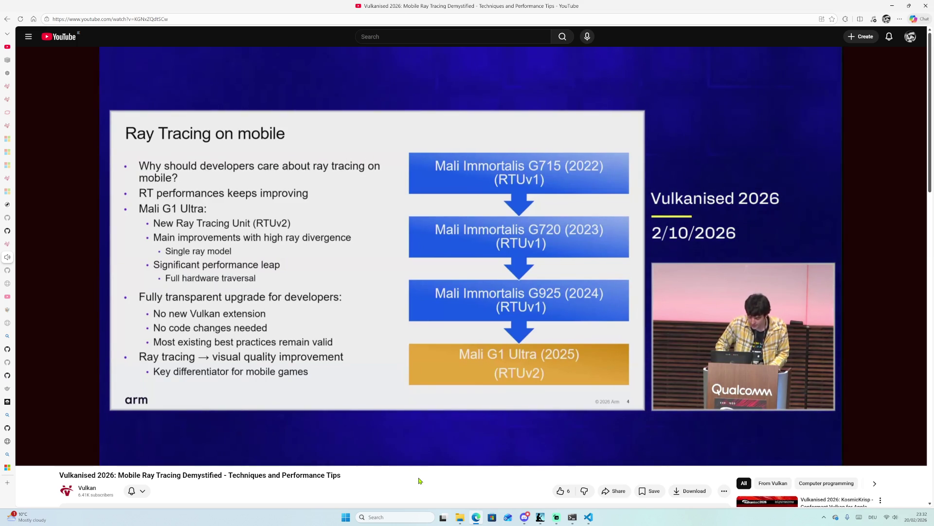
{"action": "left_click", "coordinate": [456, 449]}
{"action": "left_click", "coordinate": [876, 460]}
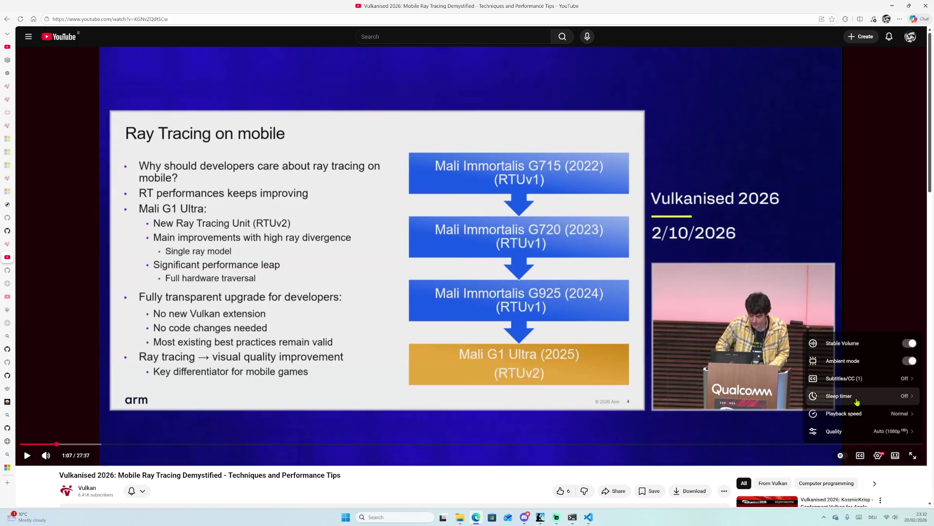
Turn on English (auto-generated) subtitles, glance at the quality options, and resume the talk.
{"action": "left_click", "coordinate": [858, 382]}
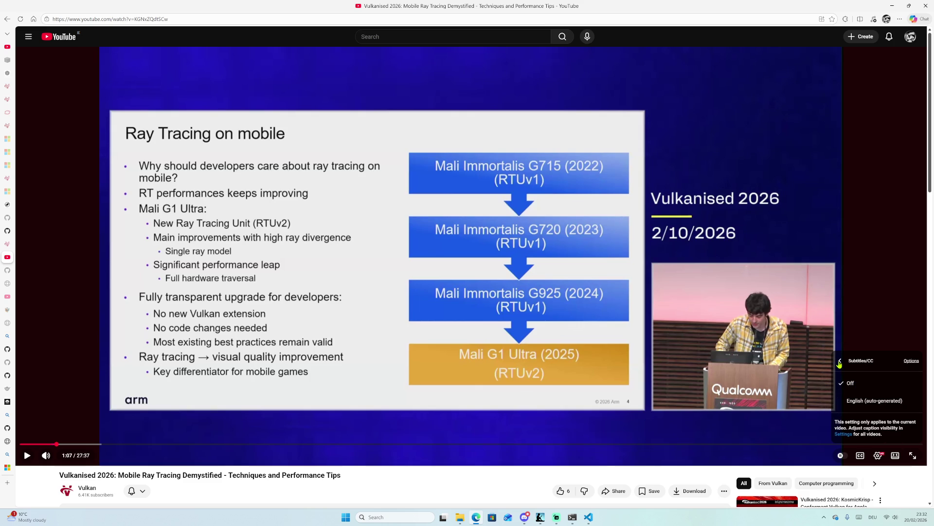
{"action": "left_click", "coordinate": [842, 400]}
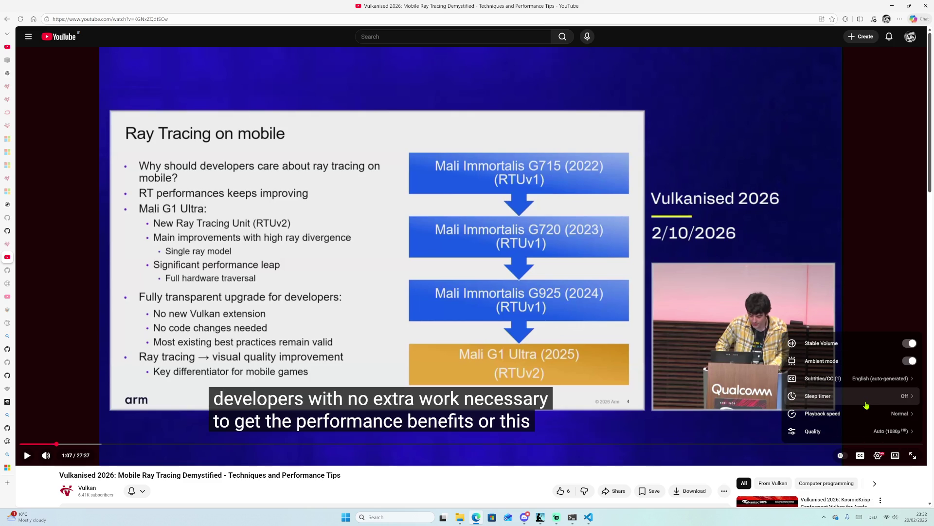
{"action": "left_click", "coordinate": [867, 432]}
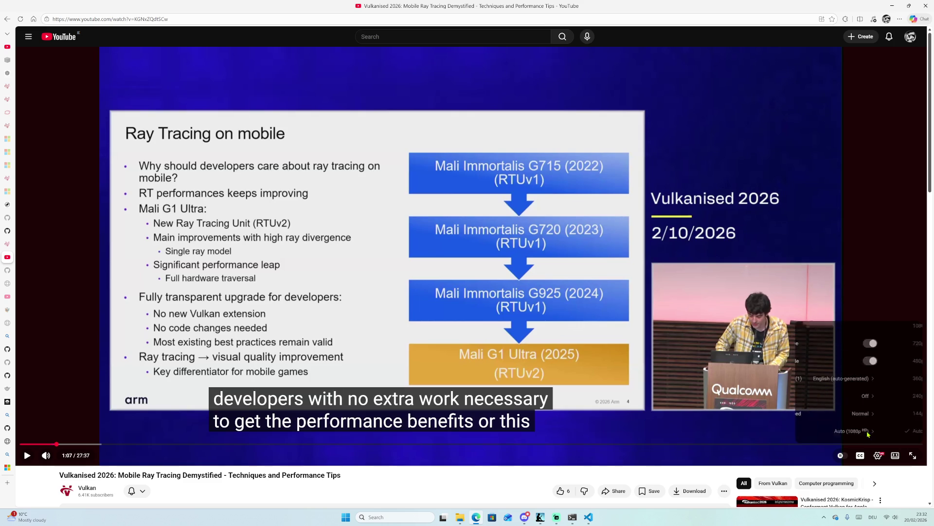
{"action": "left_click", "coordinate": [855, 325]}
{"action": "left_click", "coordinate": [371, 360]}
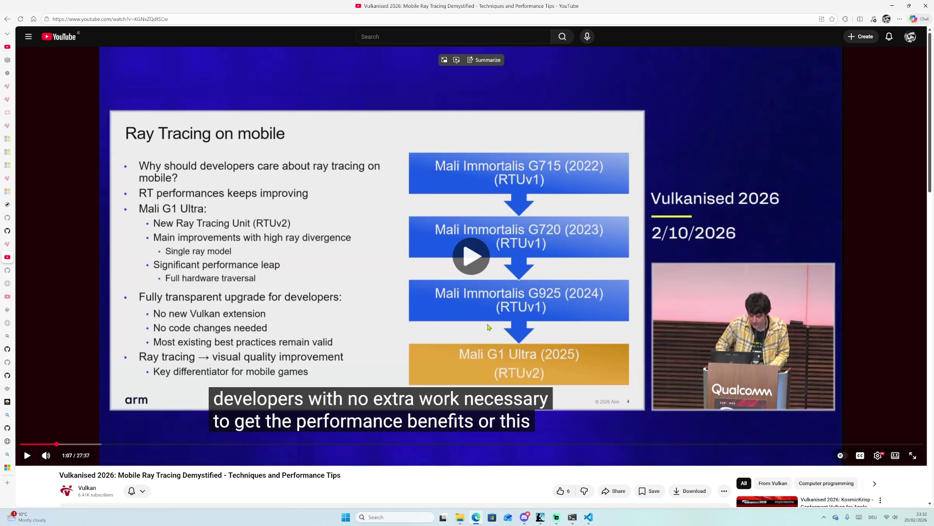
Check the system volume level in Windows quick settings, then dismiss it.
{"action": "mouse_move", "coordinate": [70, 458]}
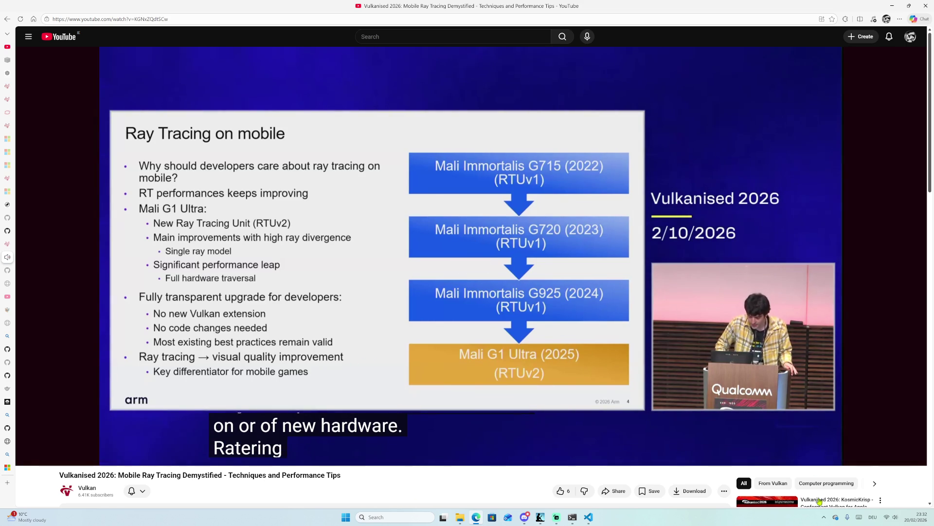
{"action": "left_click", "coordinate": [892, 515]}
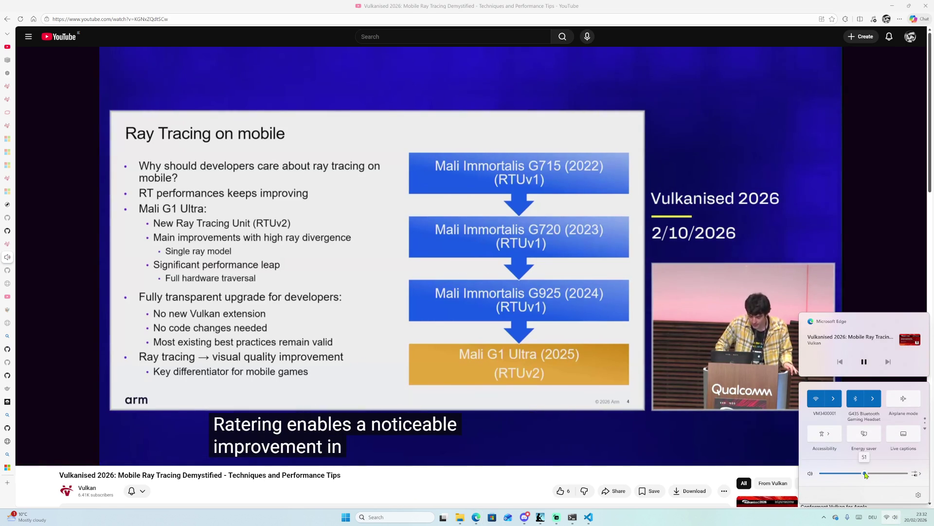
{"action": "left_click", "coordinate": [687, 4]}
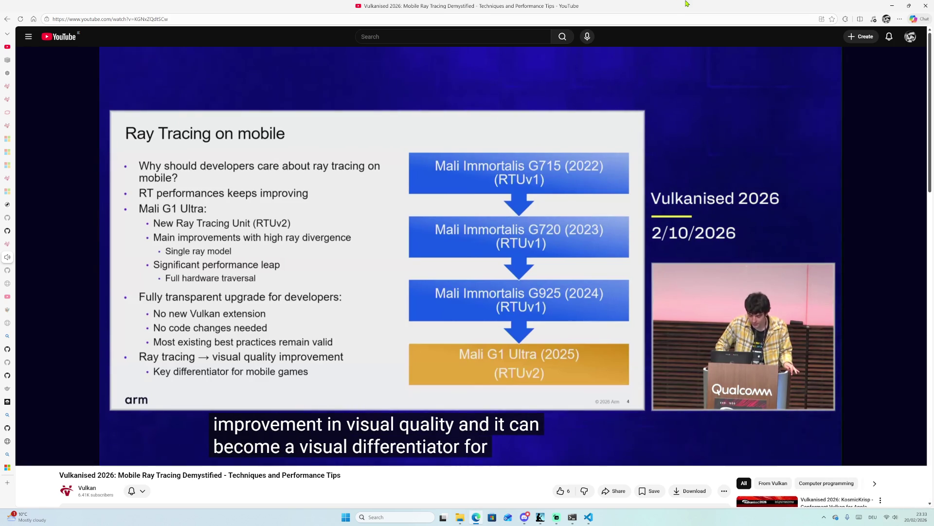
{"action": "mouse_move", "coordinate": [538, 237]}
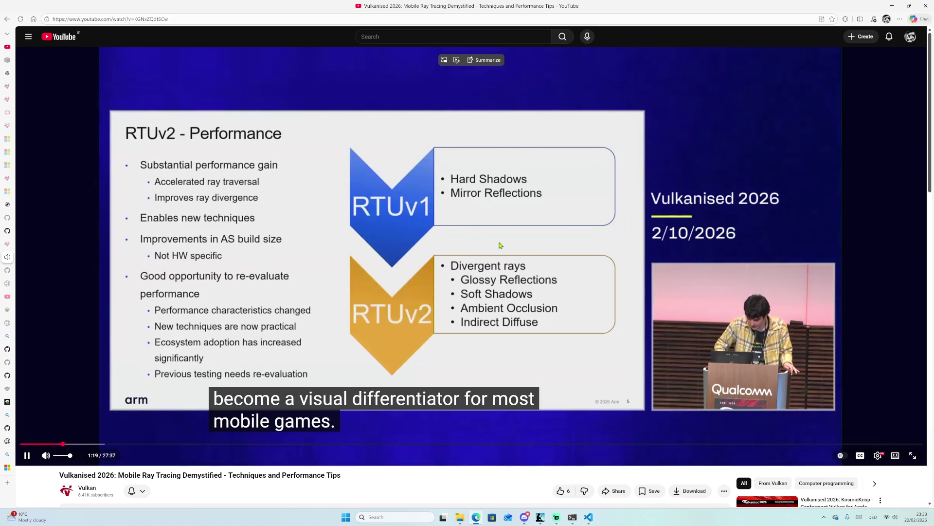
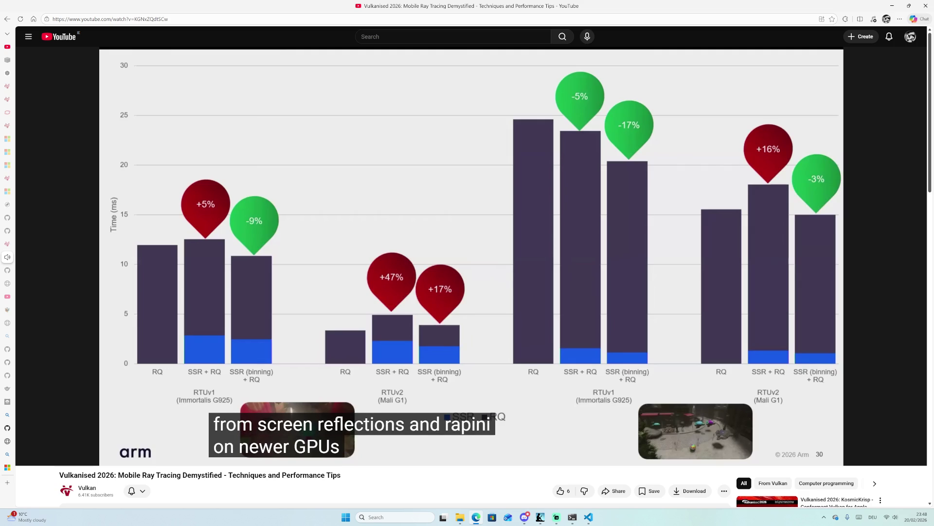
Bring Streamlabs Desktop's stream dashboard forward briefly, then hide it to return to the talk.
{"action": "left_click", "coordinate": [557, 516]}
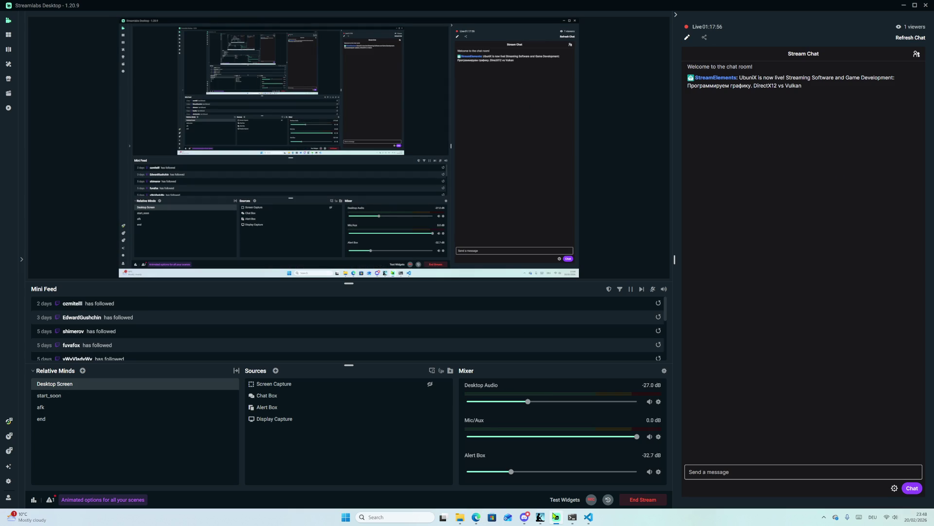
{"action": "left_click", "coordinate": [555, 516]}
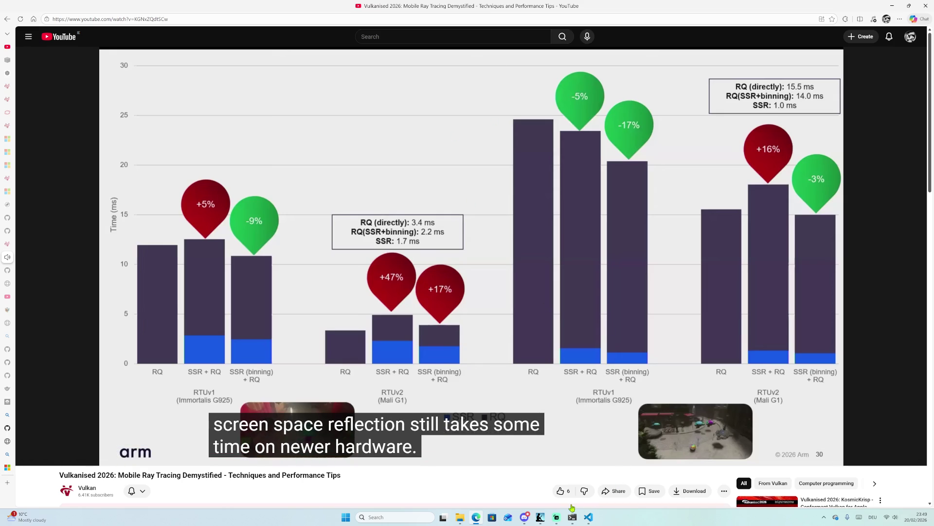
Skim the Vulkan server's #vulkanised-2026 Discord channel, then switch back to the talk in Edge.
{"action": "left_click", "coordinate": [524, 518]}
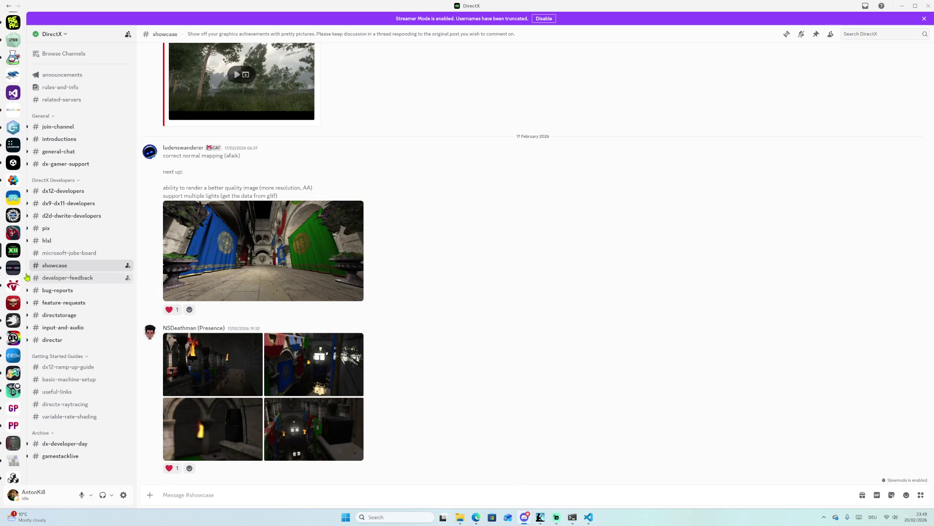
{"action": "left_click", "coordinate": [13, 289]}
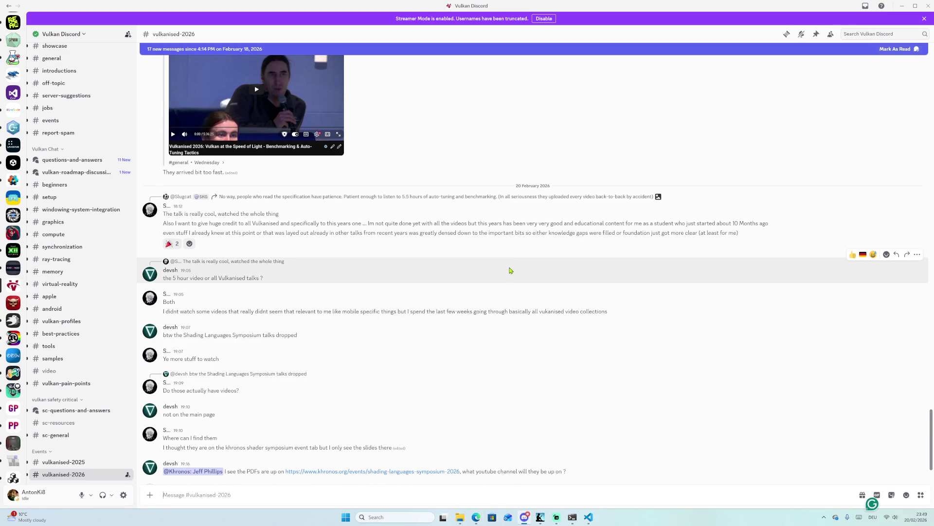
{"action": "scroll", "coordinate": [515, 265], "scroll_direction": "up", "scroll_amount": 3}
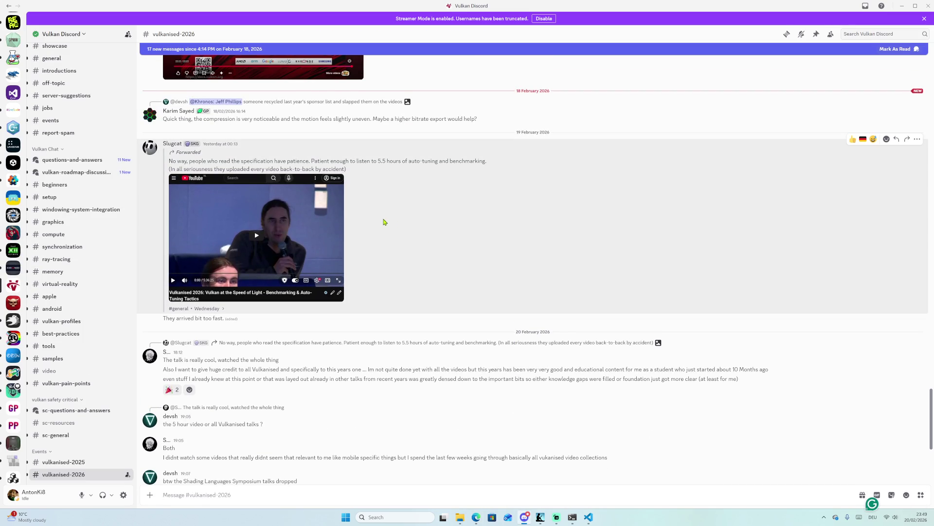
{"action": "scroll", "coordinate": [418, 218], "scroll_direction": "down", "scroll_amount": 1}
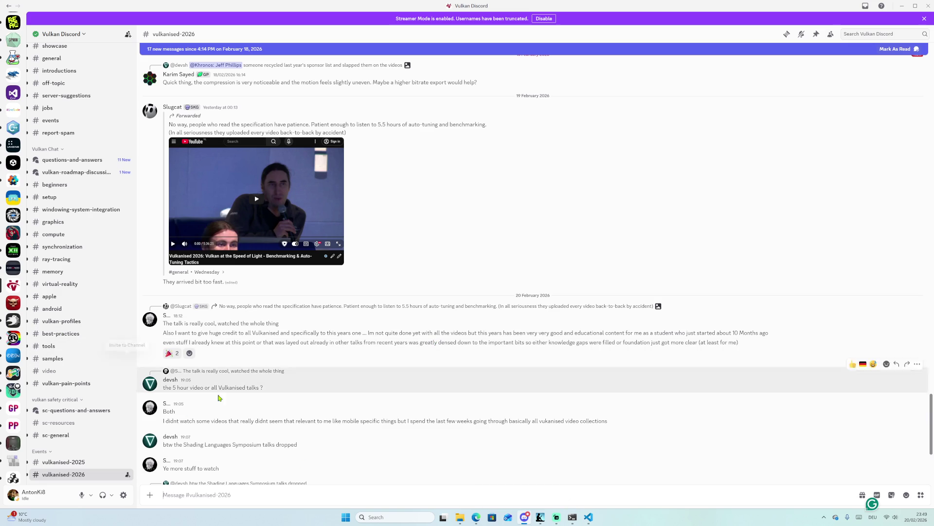
{"action": "left_click", "coordinate": [473, 519]}
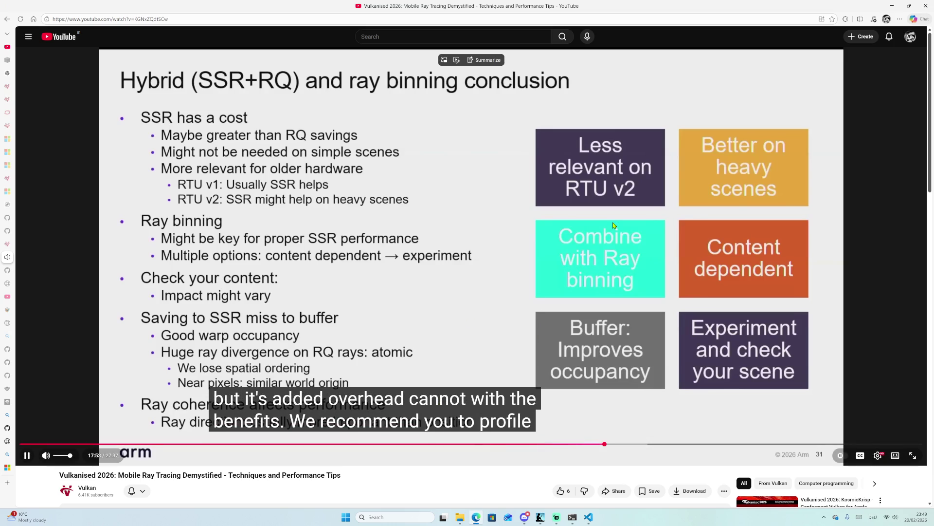